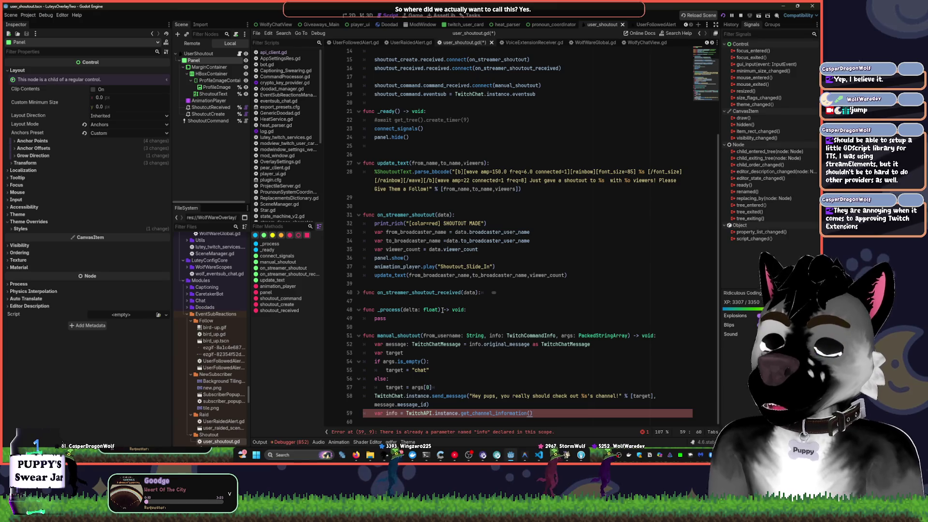
Step: Search the help for 'user', then dismiss the search
key("F1")
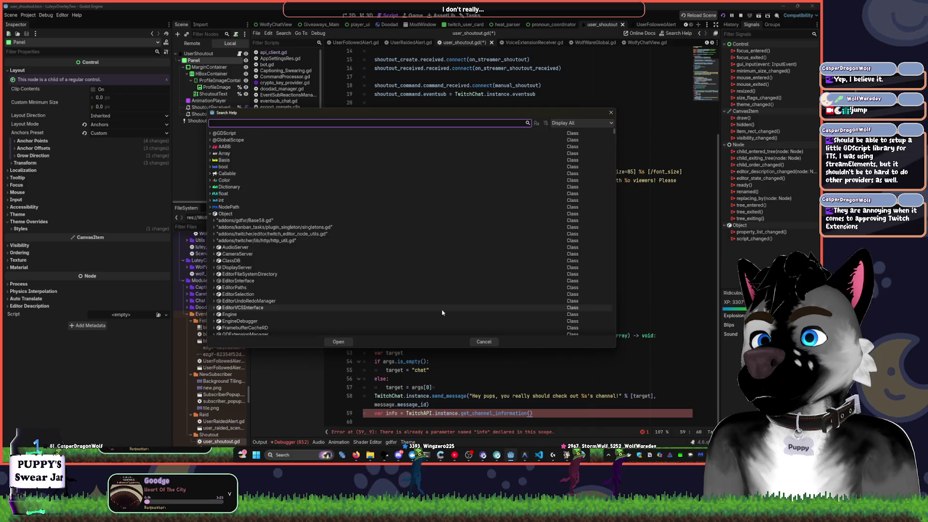
type("user")
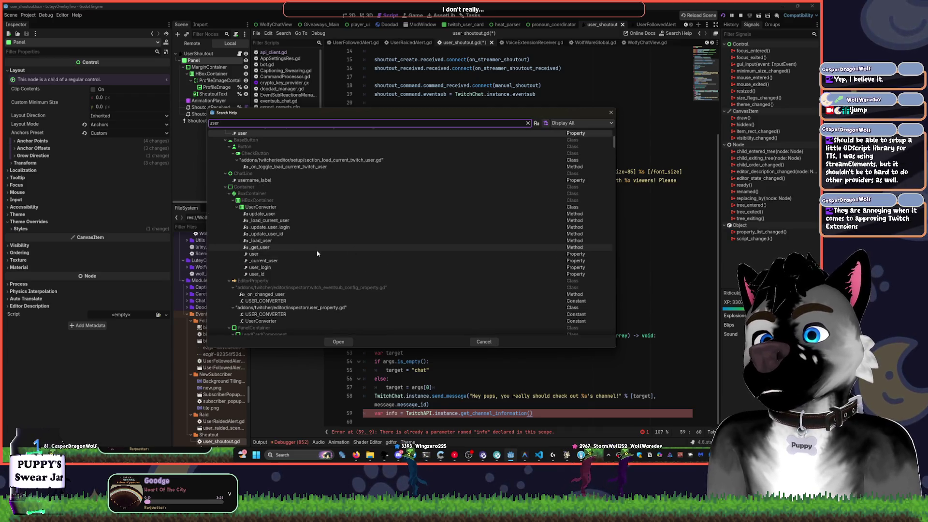
left_click(611, 112)
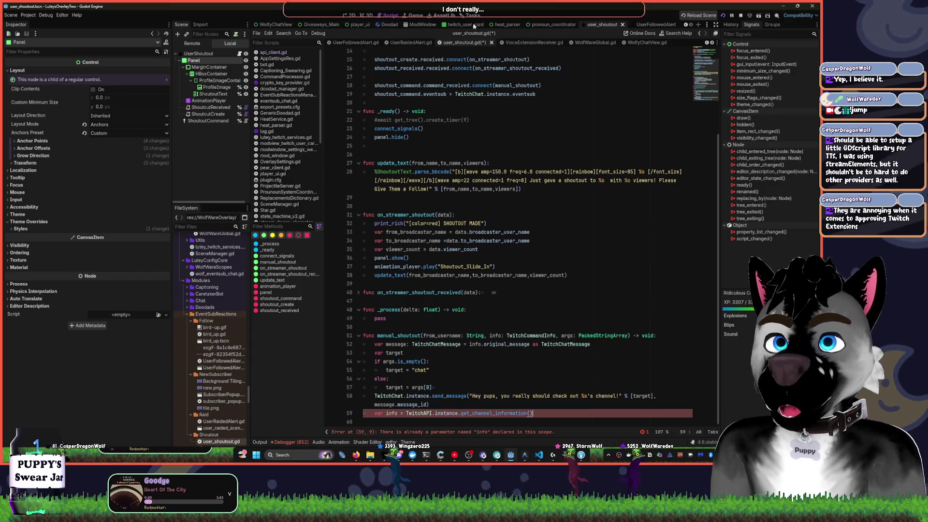
scroll(555, 42, "up", 5)
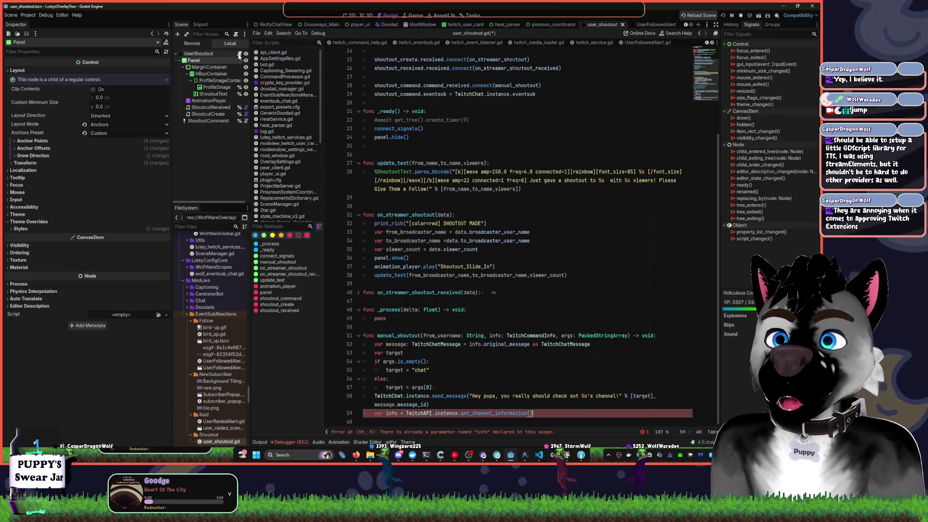
Step: In user_shoutout.gd, comment out the duplicate info line 59 with Ctrl+/
left_click(363, 80)
scroll(486, 223, "up", 5)
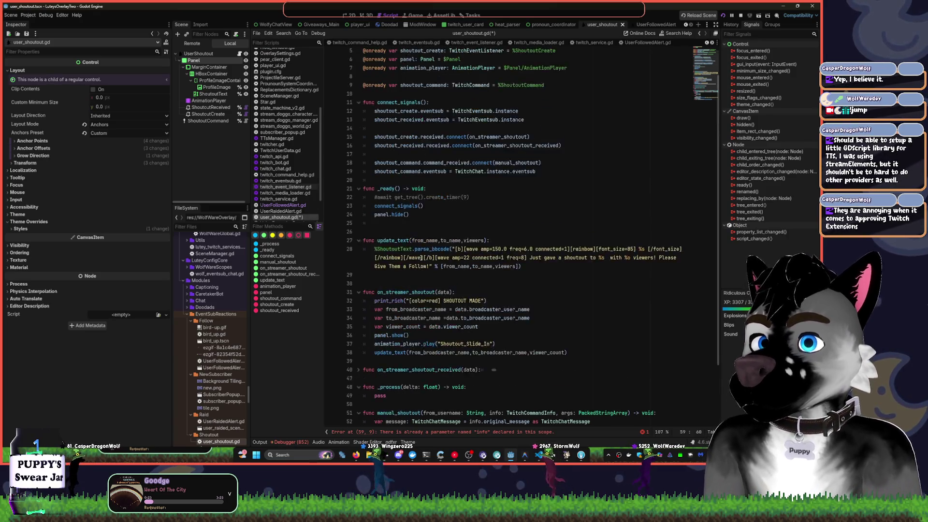
scroll(710, 133, "down", 5)
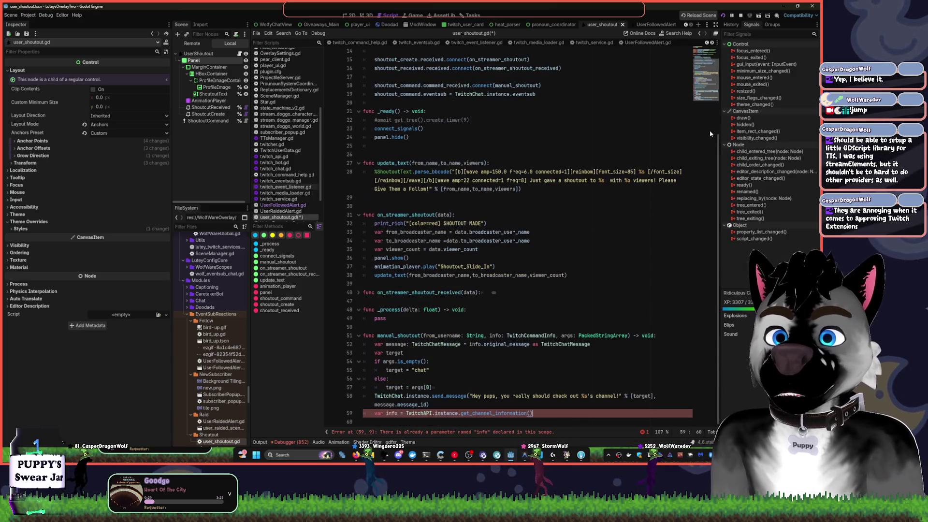
left_click(426, 413)
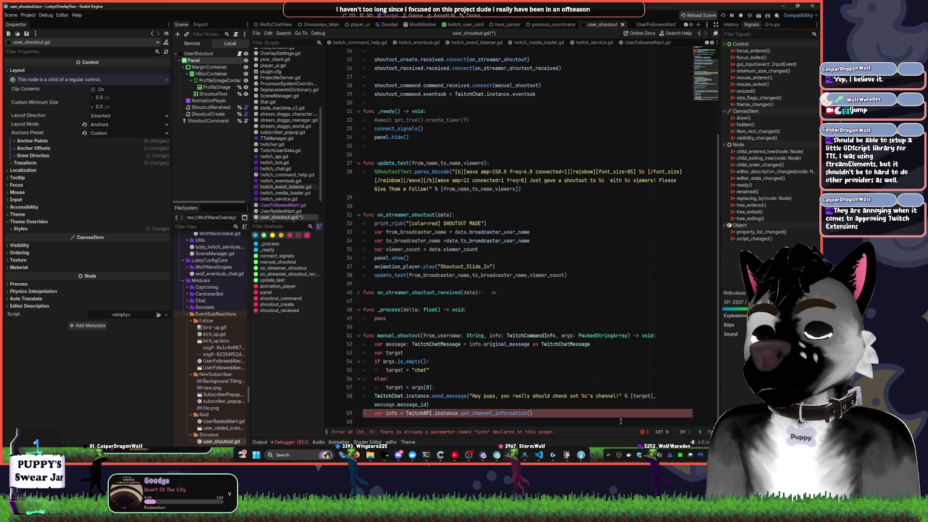
key("ctrl+slash")
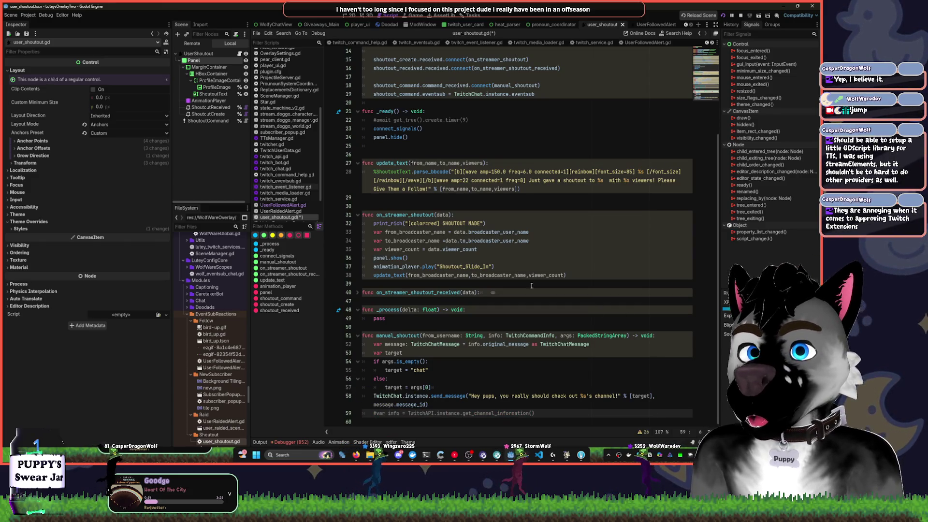
scroll(531, 286, "up", 5)
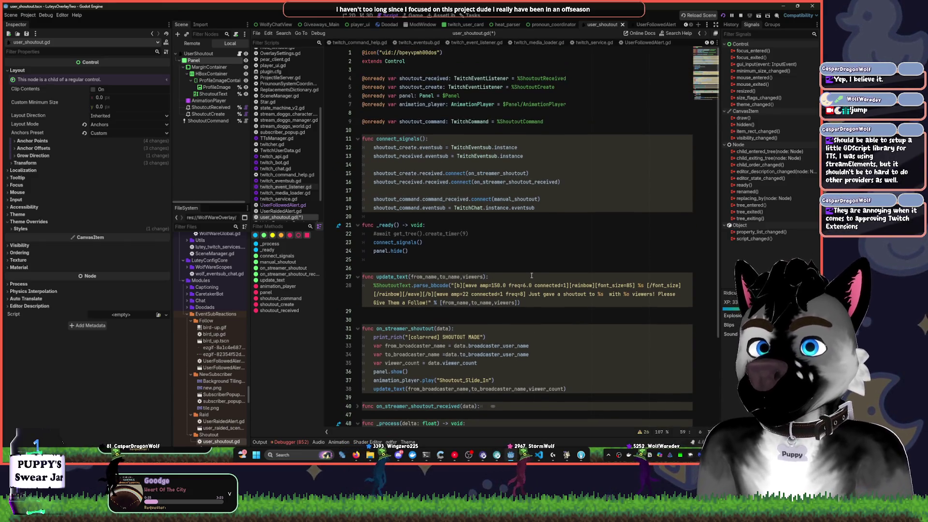
Step: Switch to the WolfyChatView scene so WolfyChatView.gd shows in the script editor
left_click(273, 31)
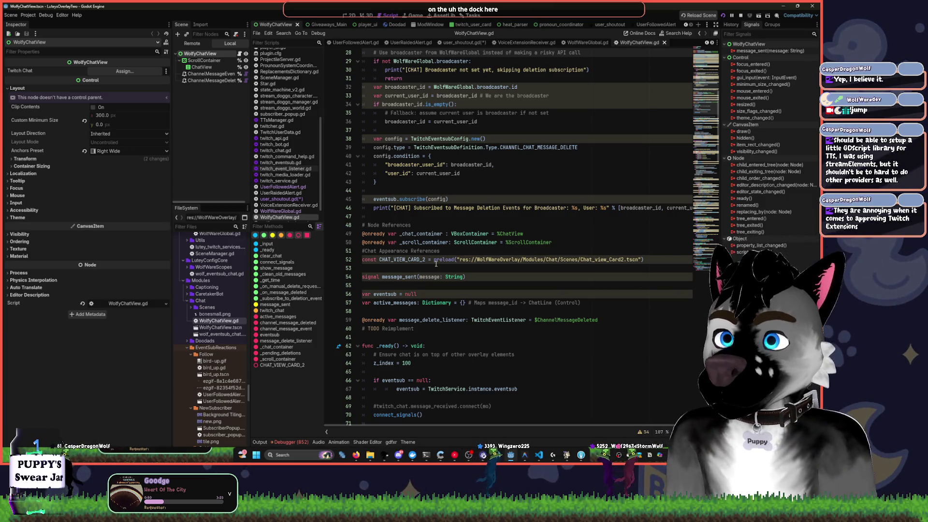
mouse_move(496, 455)
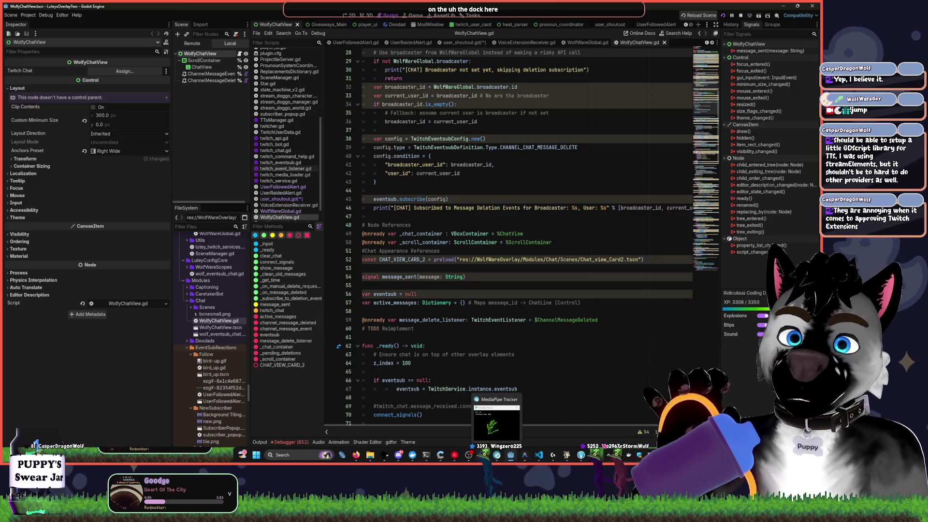
Step: Open the Warudo scene editor and set the SippyCup prop's Enabled to No
left_click(490, 457)
left_click(484, 456)
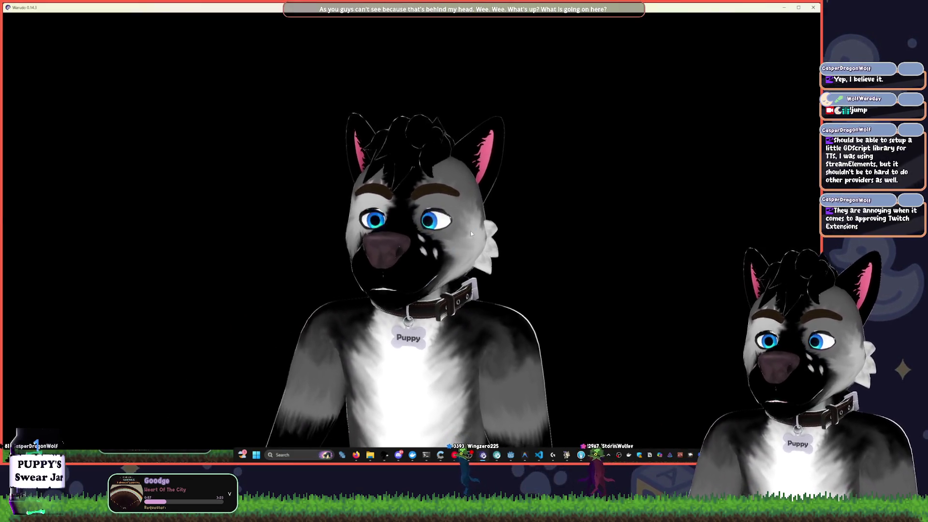
left_click(470, 230)
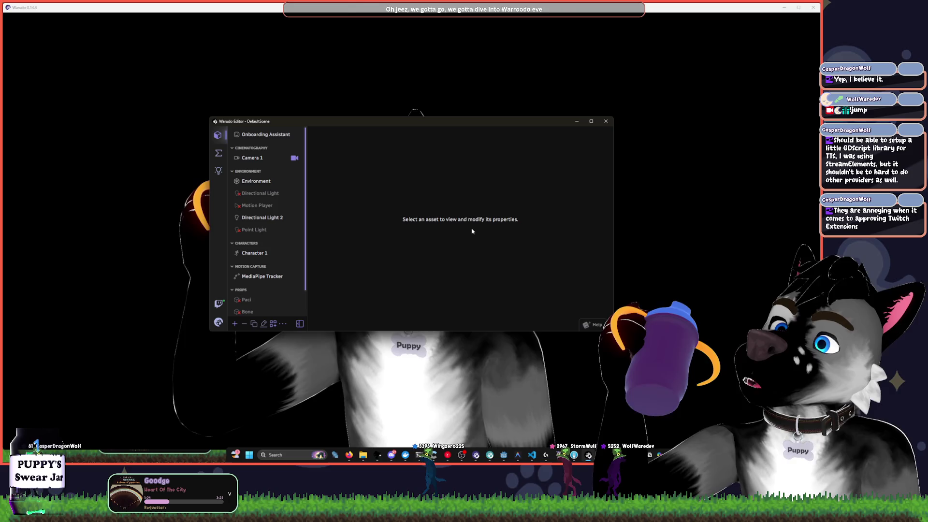
scroll(274, 277, "down", 2)
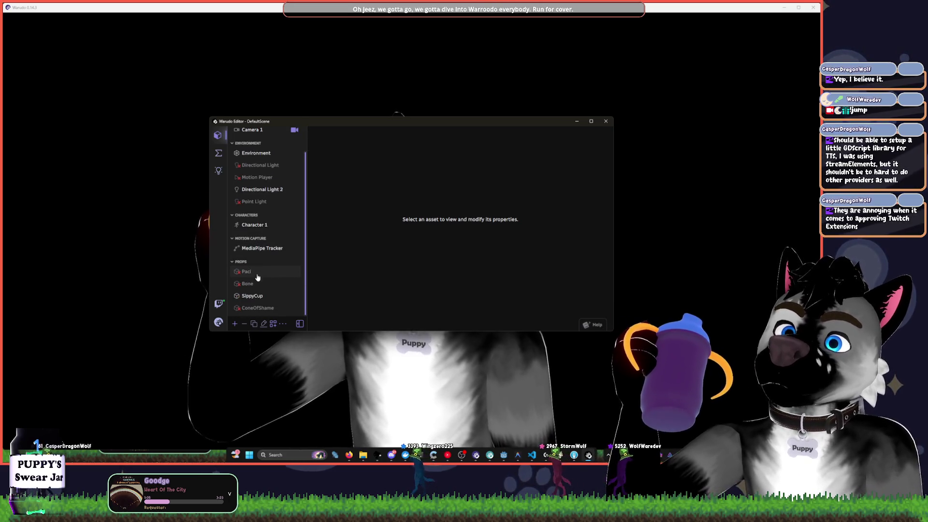
left_click(256, 295)
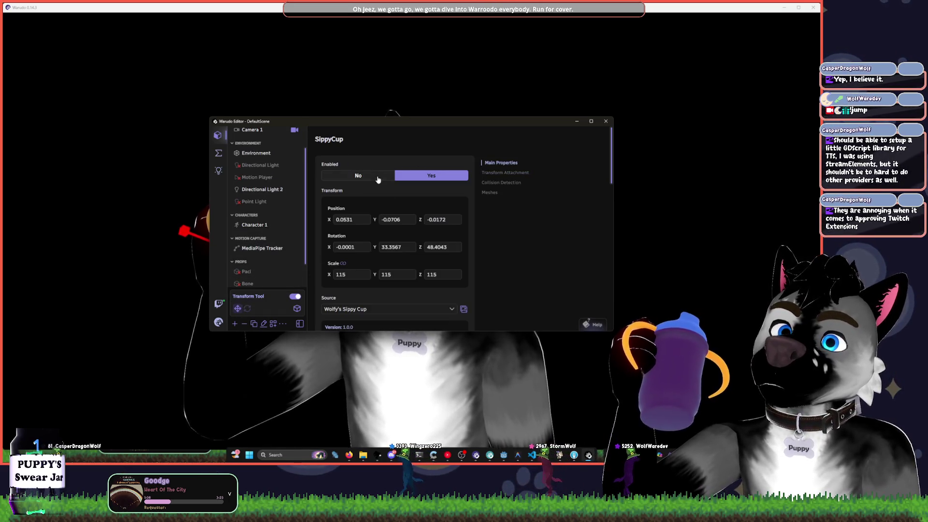
left_click(358, 175)
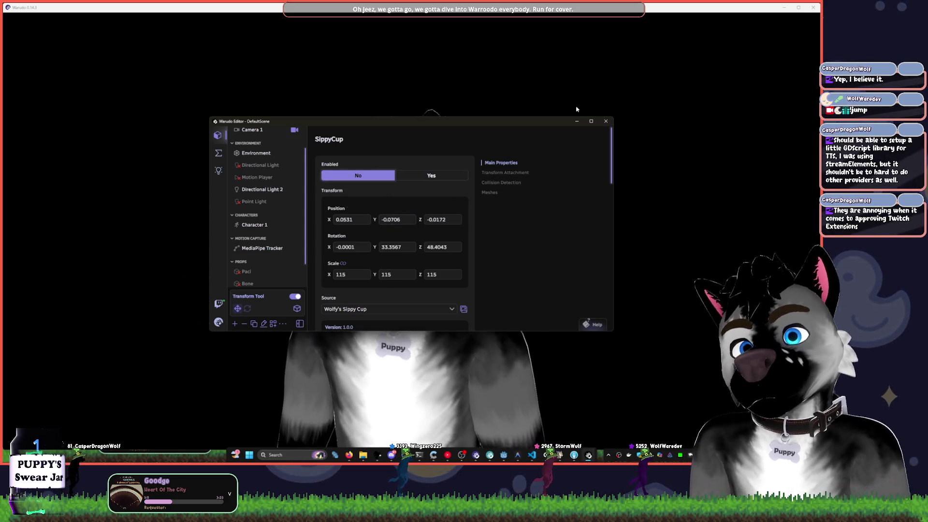
Step: Save DefaultScene from the scene options and put the Warudo editor away
left_click(219, 322)
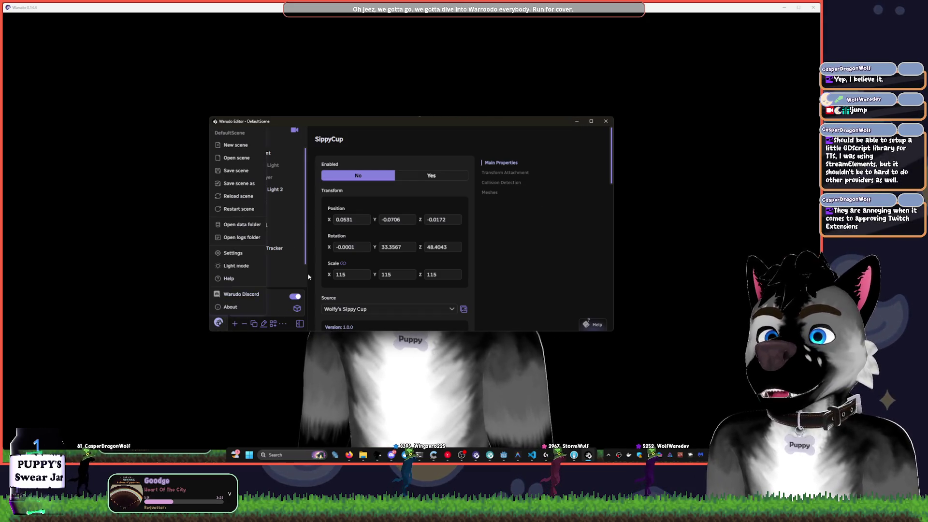
left_click(236, 170)
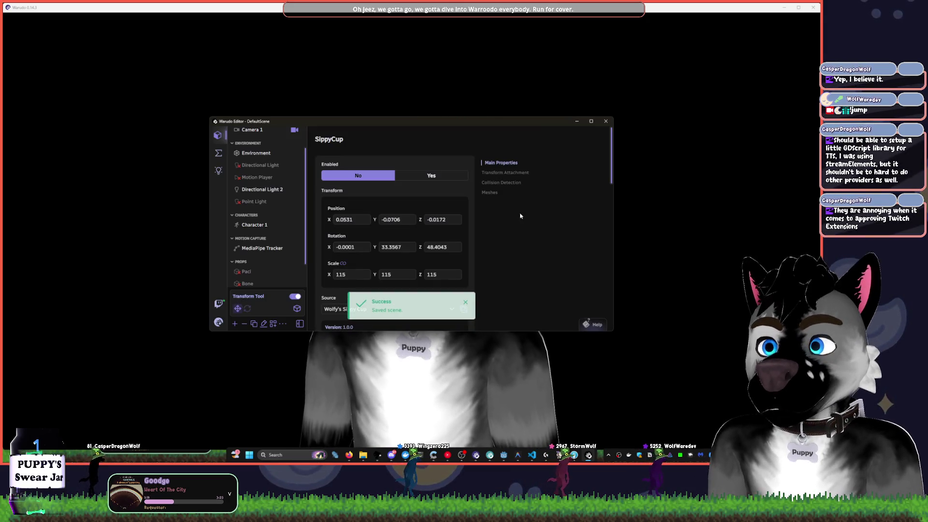
left_click(576, 121)
Step: Return to the Godot script editor and look through the script around line 49
key("alt+Tab")
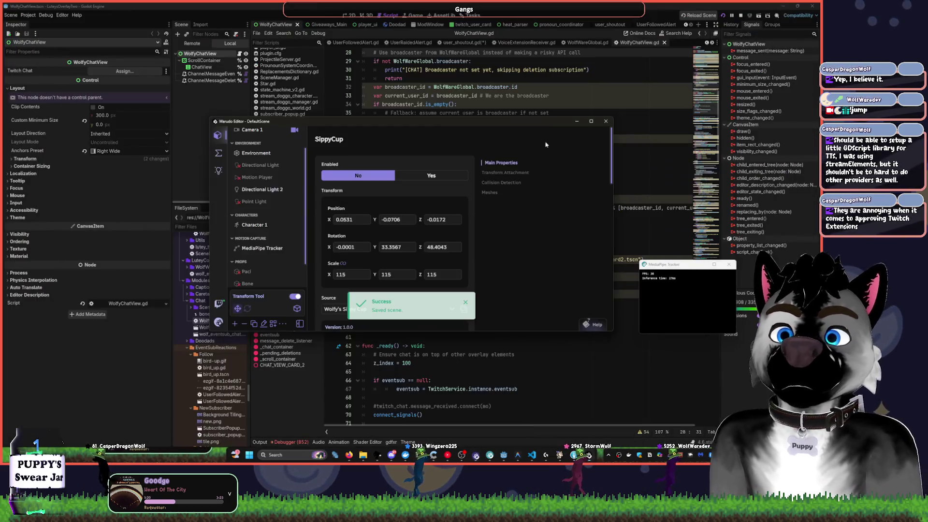
left_click(577, 121)
left_click(574, 233)
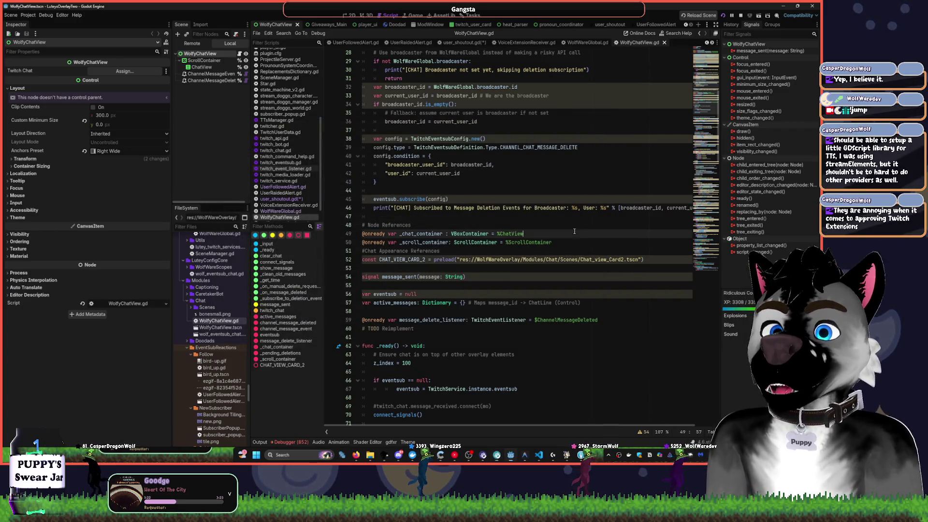
scroll(454, 235, "down", 20)
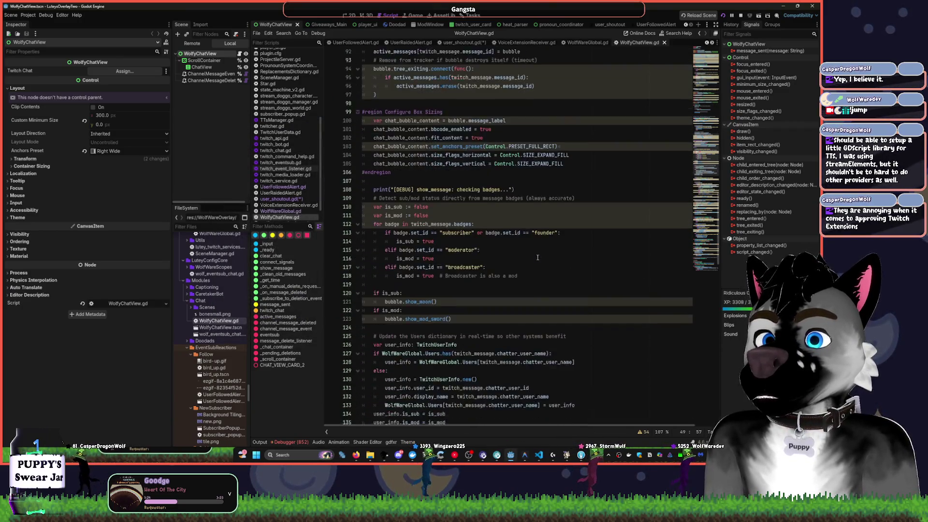
scroll(529, 249, "up", 20)
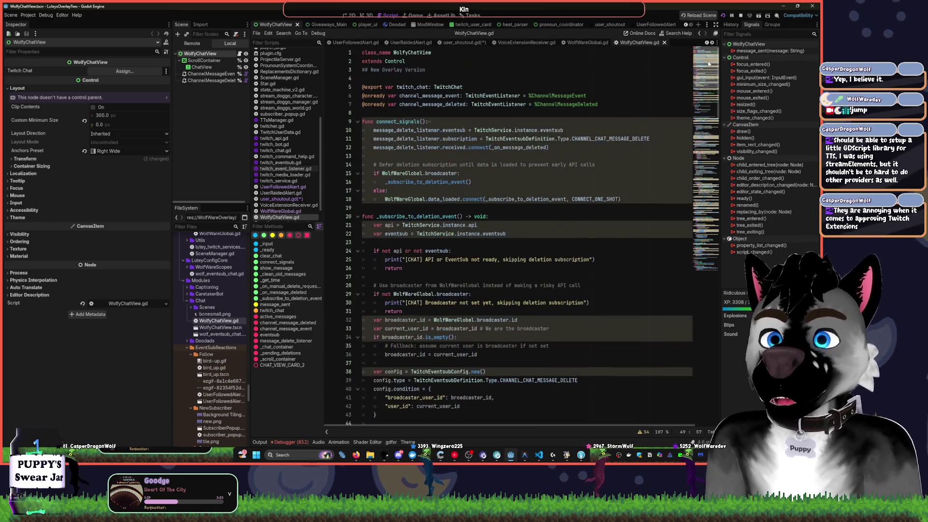
scroll(435, 112, "down", 3)
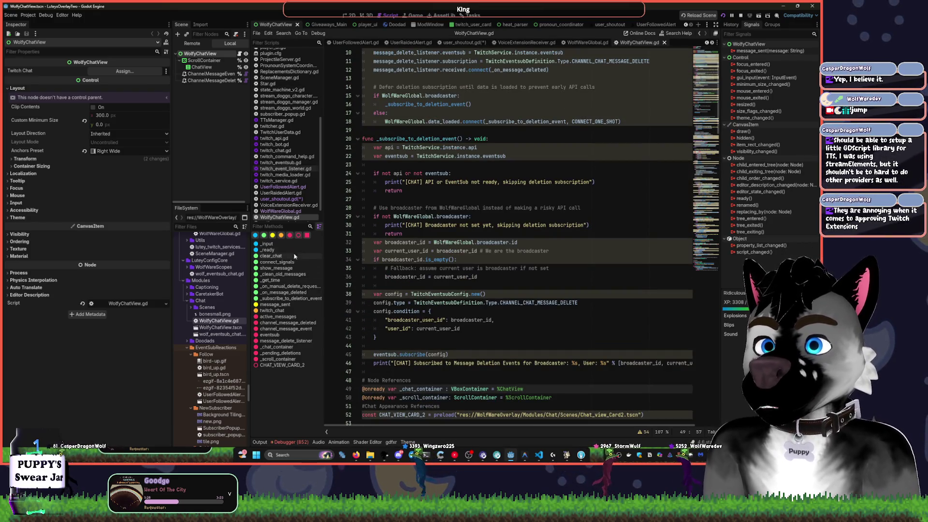
scroll(437, 107, "up", 3)
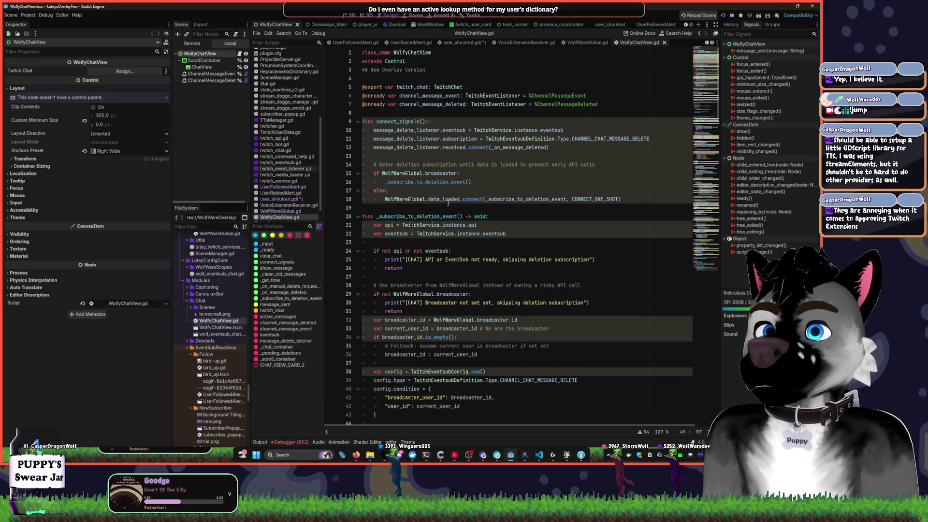
scroll(485, 186, "down", 6)
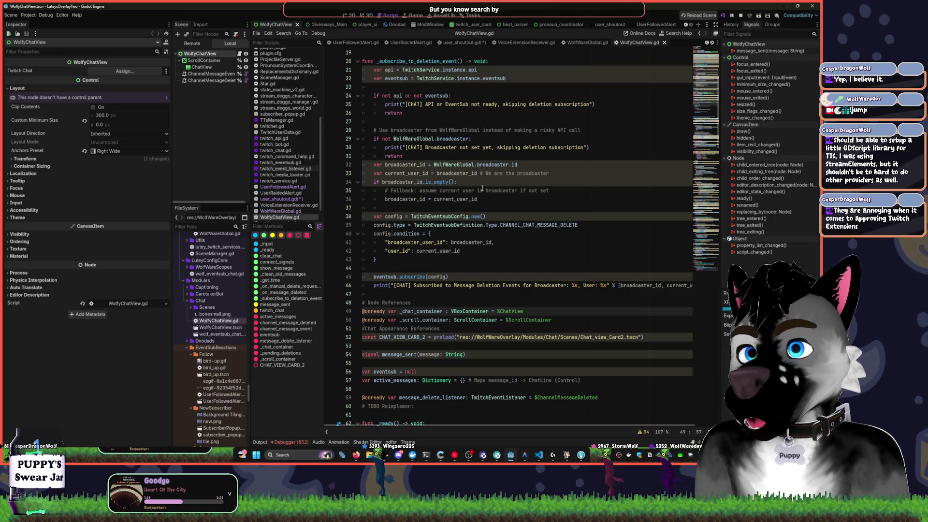
scroll(482, 193, "down", 6)
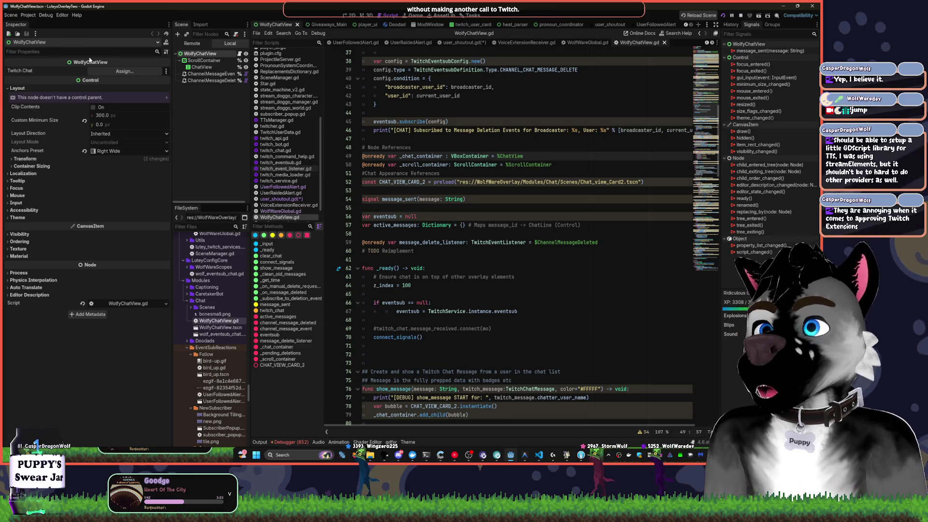
Step: Choose Project > Open User Data Folder
left_click(28, 15)
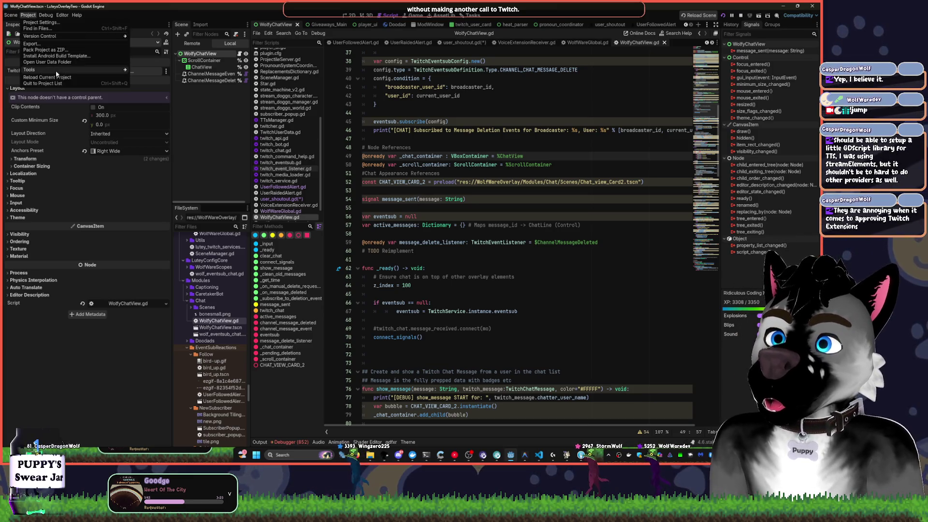
mouse_move(68, 70)
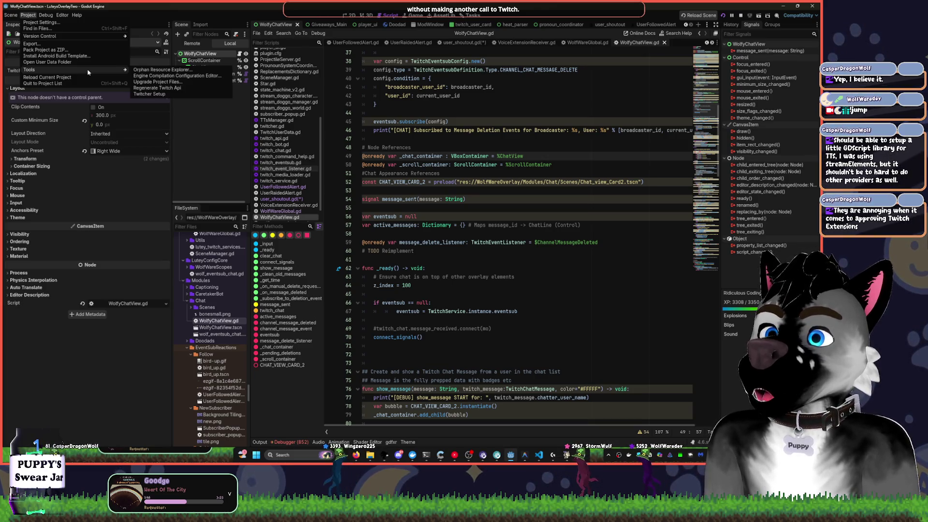
left_click(148, 40)
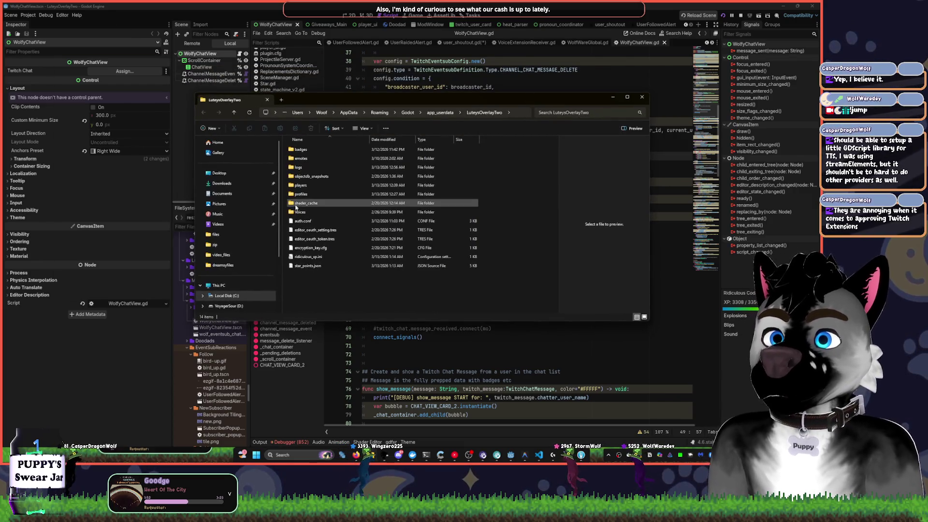
Step: Select all 274 files in the profiles folder and view their combined Properties
scroll(387, 172, "down", 15)
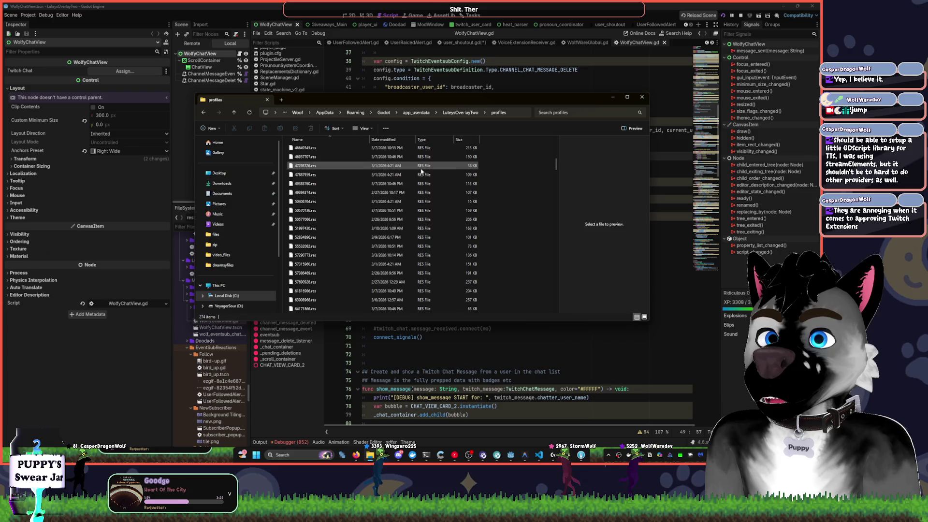
scroll(408, 169, "down", 20)
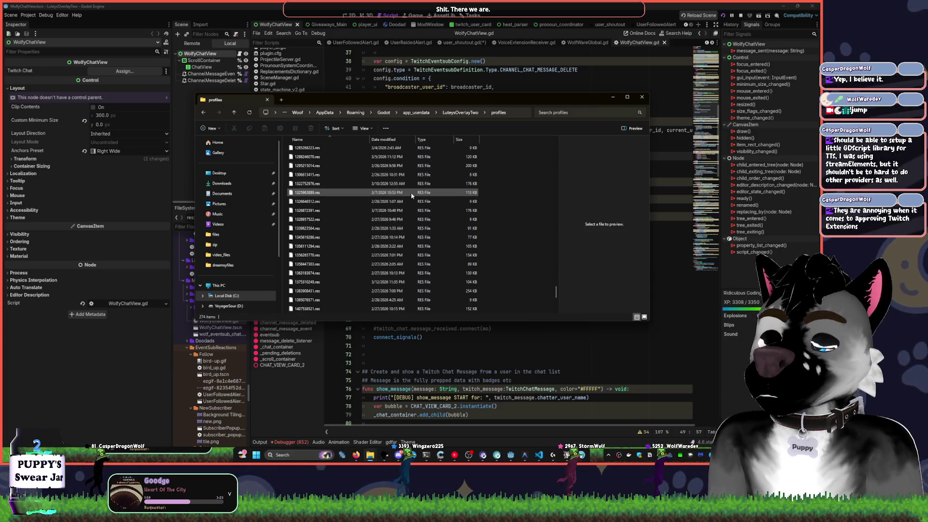
scroll(408, 193, "down", 8)
key("ctrl+a")
left_click(411, 204)
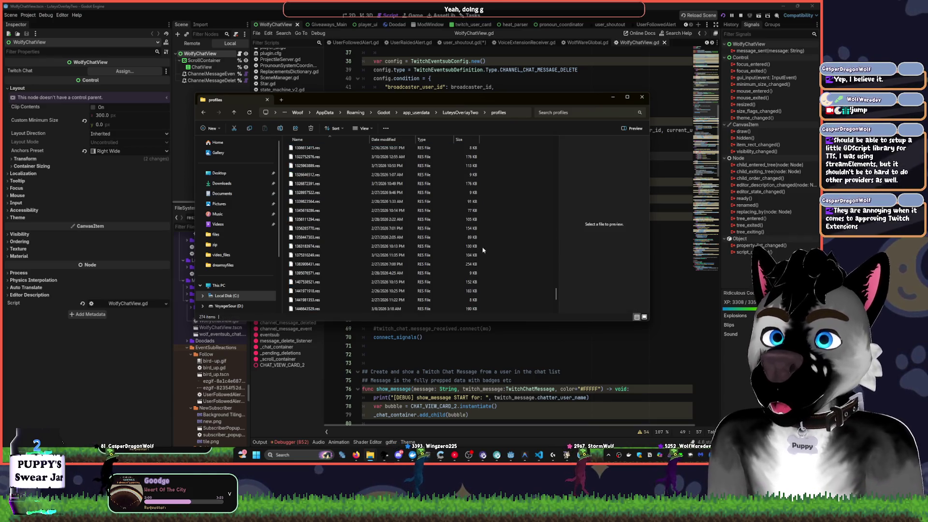
right_click(406, 208)
key("Escape")
key("ctrl+a")
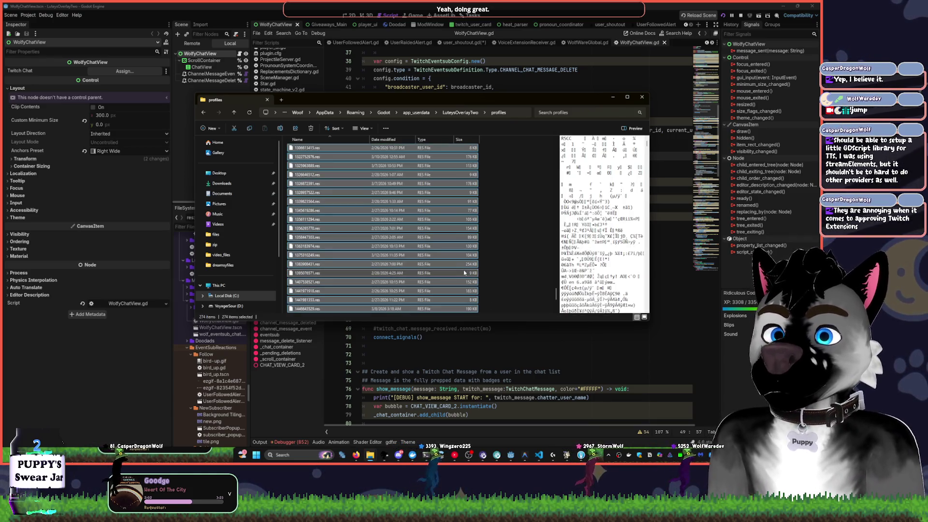
right_click(465, 272)
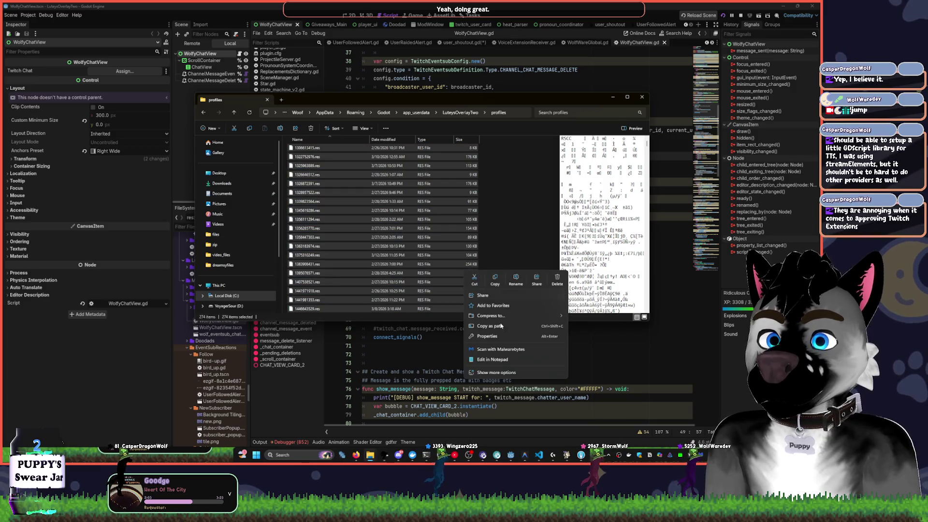
left_click(496, 372)
left_click(484, 394)
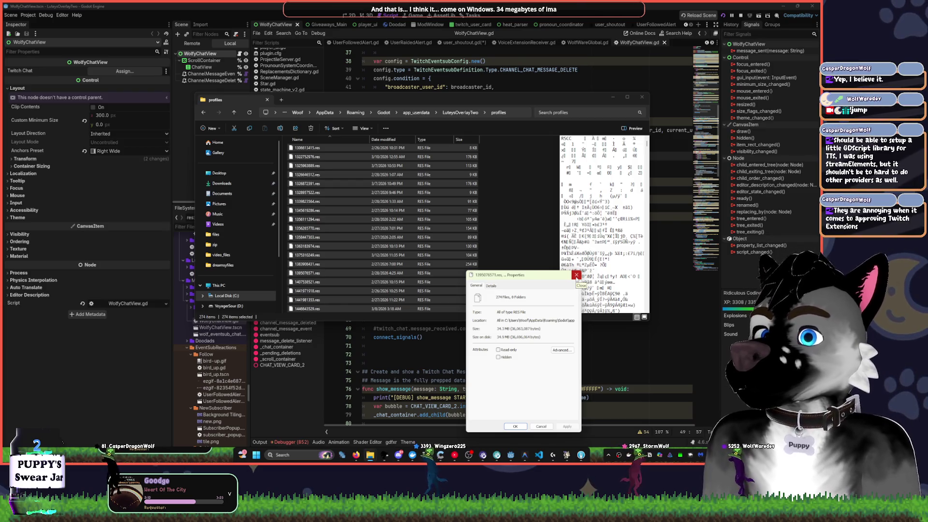
Step: Close the properties window and return to the LuteysOverlayTwo user data folder
left_click(532, 255)
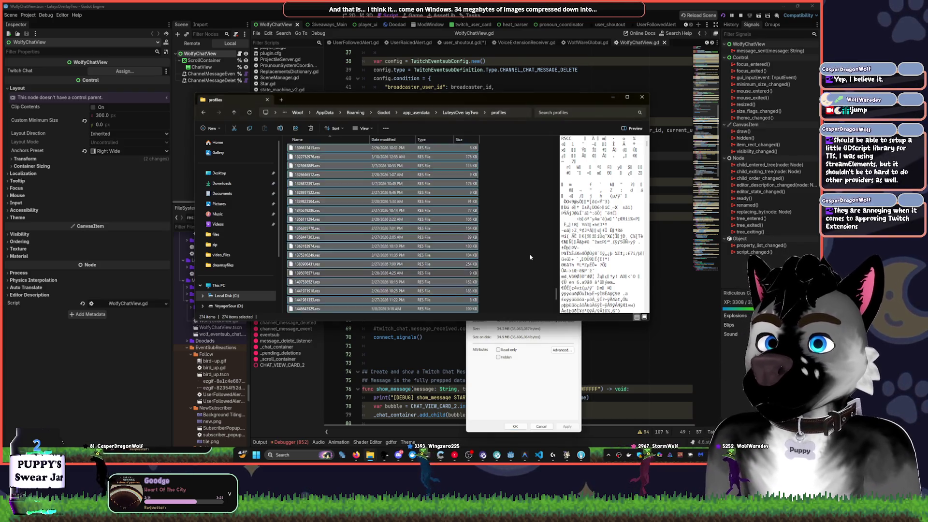
key("alt+Left")
left_click(549, 368)
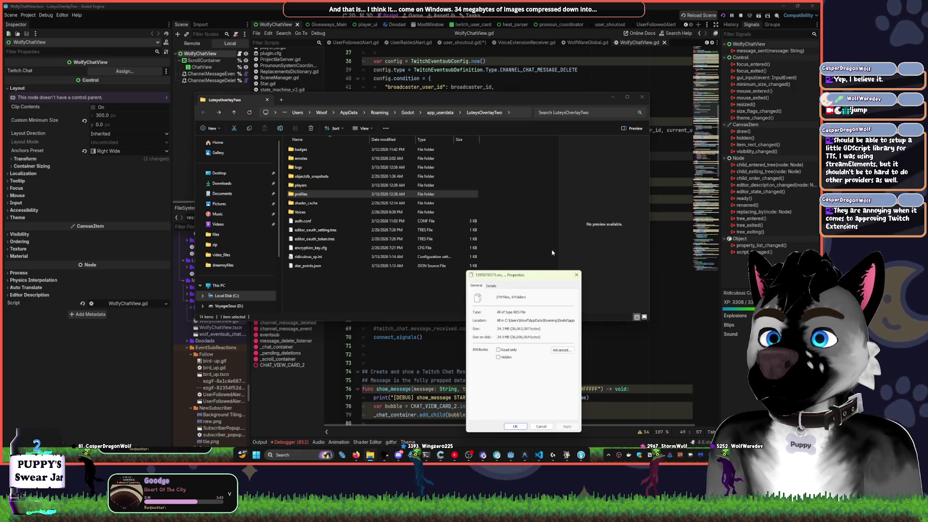
left_click(577, 275)
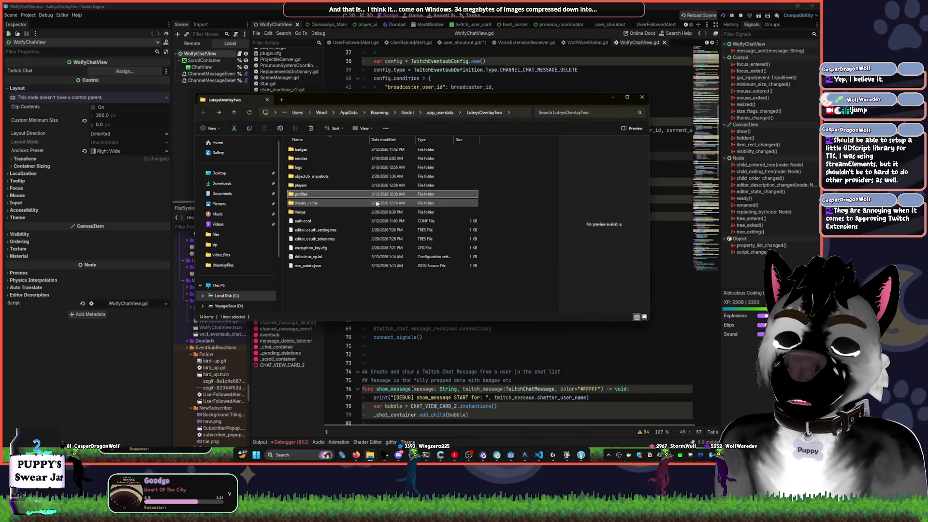
Step: Browse the players folder and check a single player file's size
double_click(320, 188)
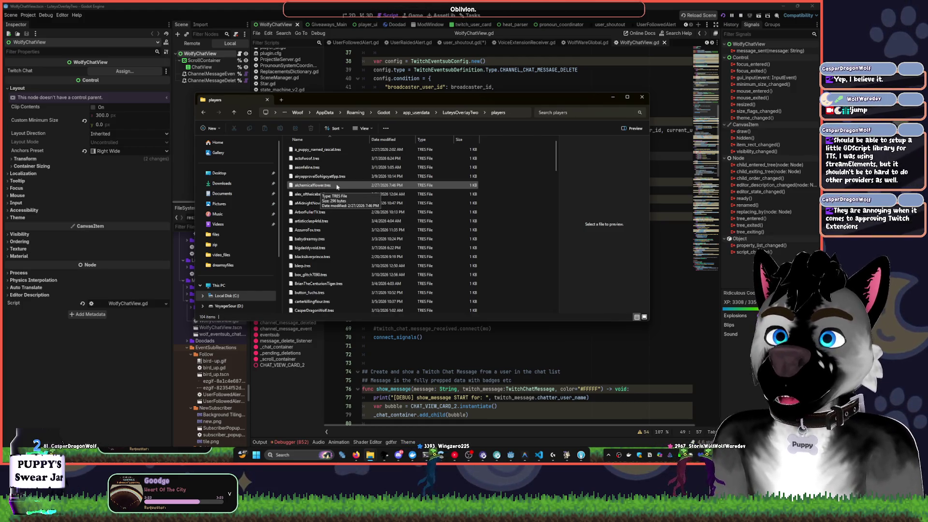
scroll(503, 199, "down", 10)
scroll(507, 199, "down", 10)
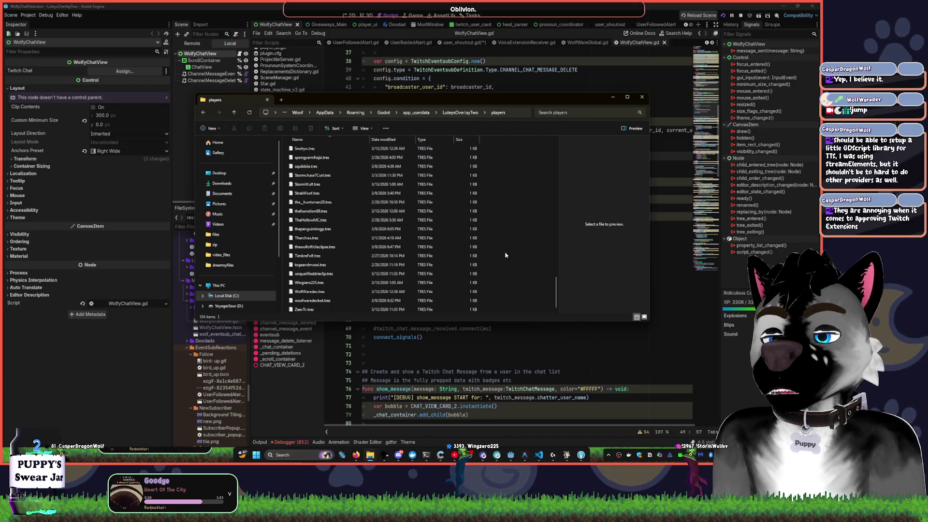
left_click(360, 265)
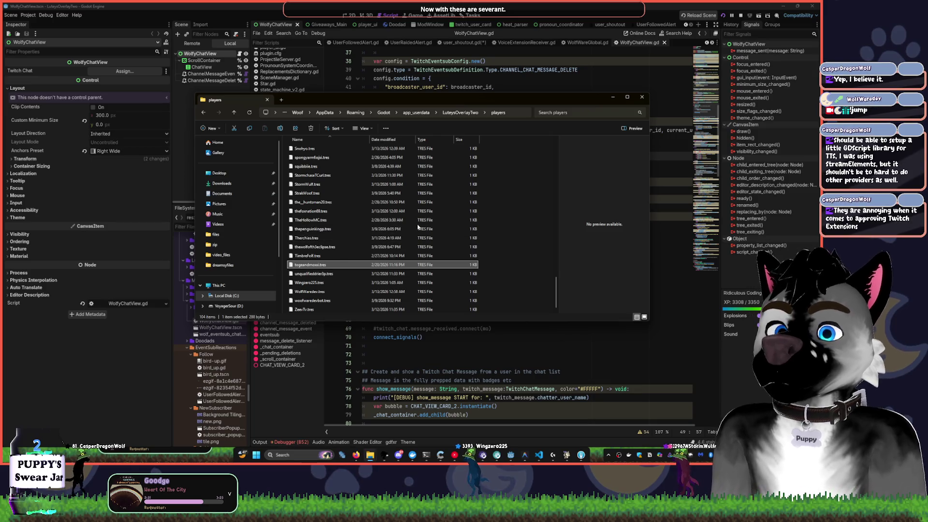
key("alt+Left")
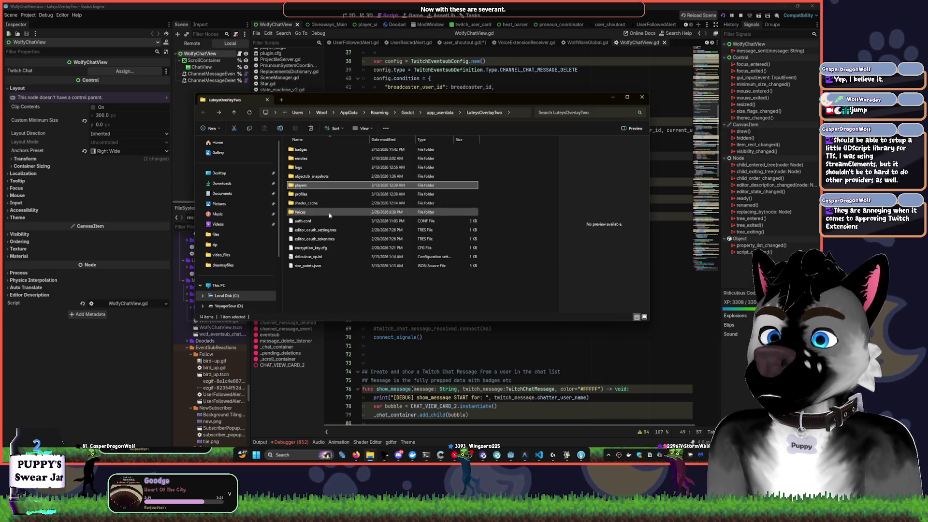
Step: Peek into shader_cache, then open star_points.json in an editor
left_click(325, 195)
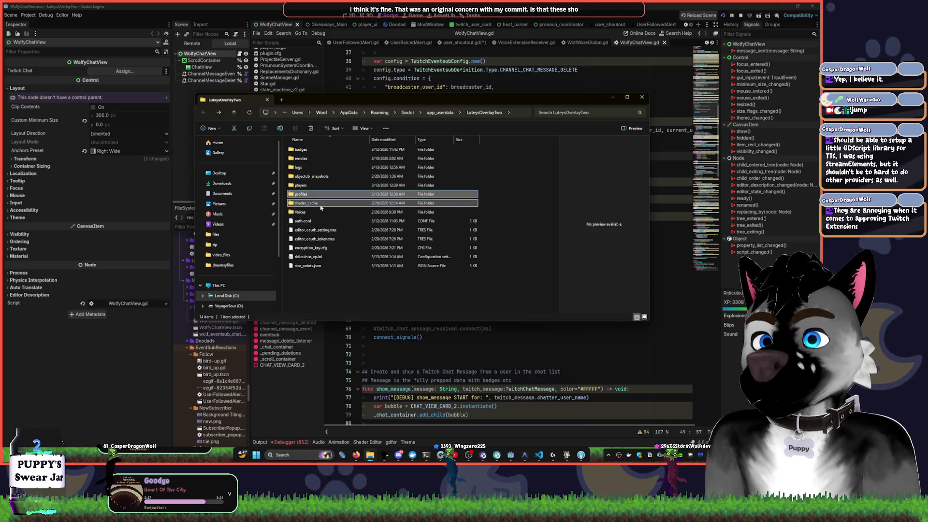
double_click(391, 204)
key("alt+Left")
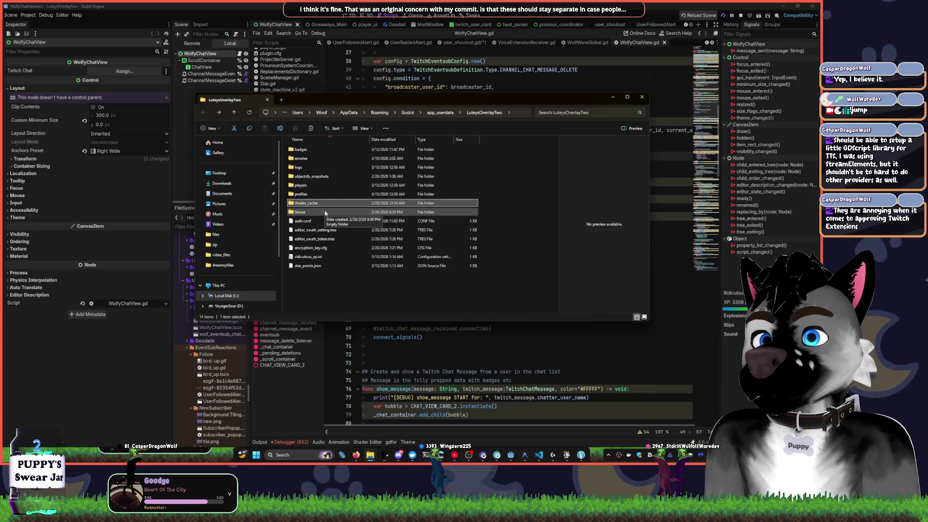
left_click(325, 266)
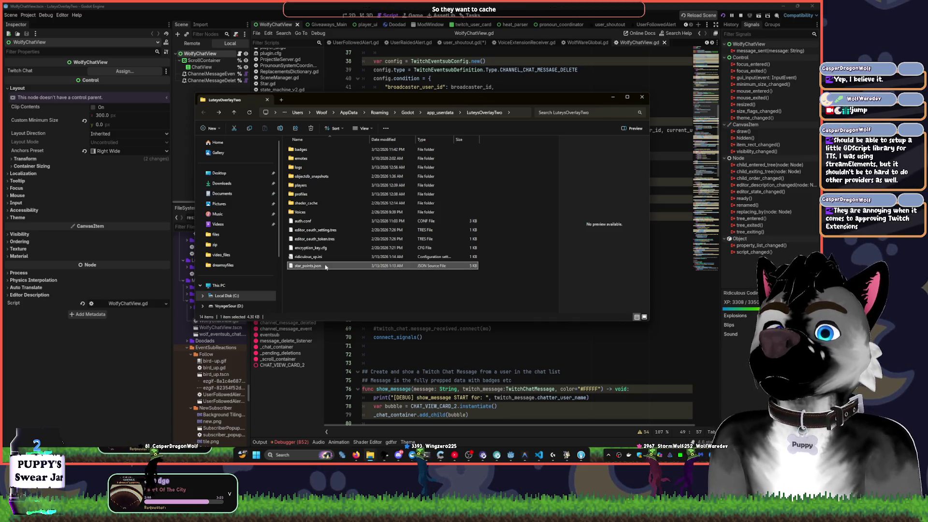
double_click(325, 267)
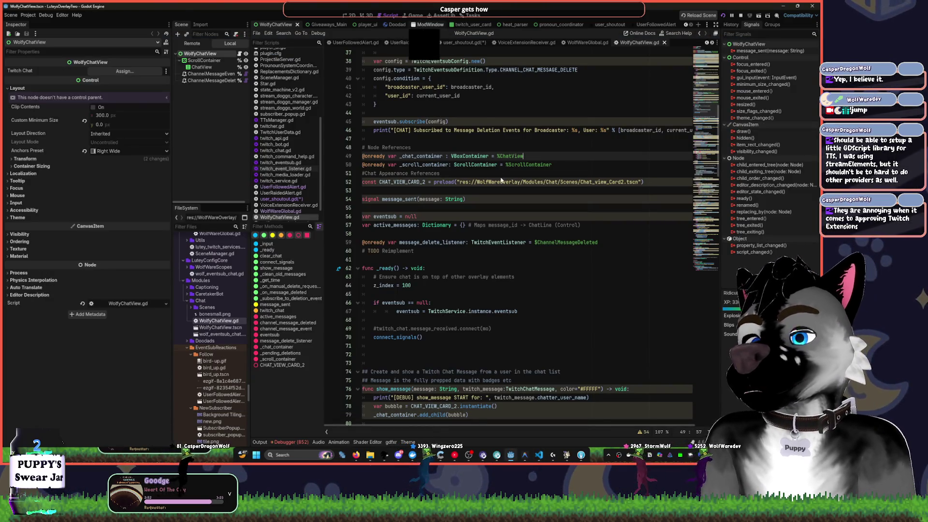
Step: View a Star Bounties card on the ModWindow task board, then bring up VS Code
left_click(421, 25)
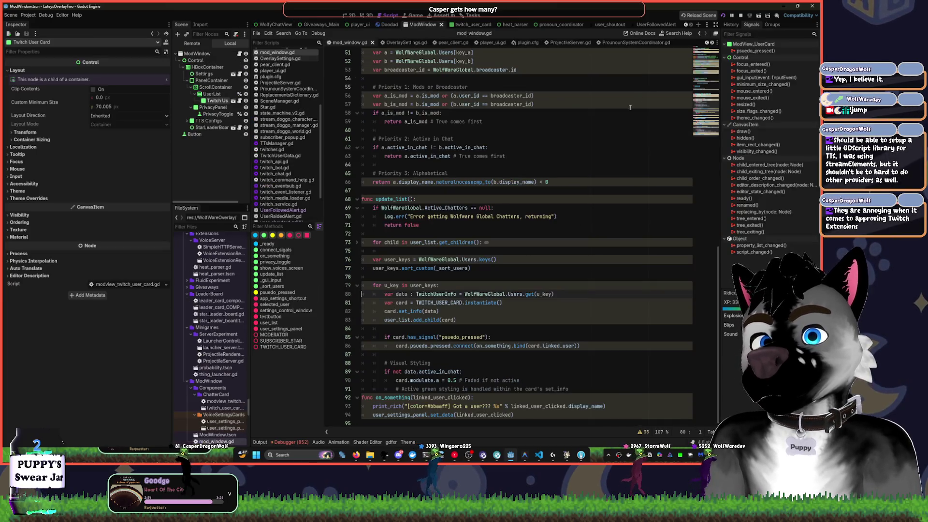
left_click(472, 16)
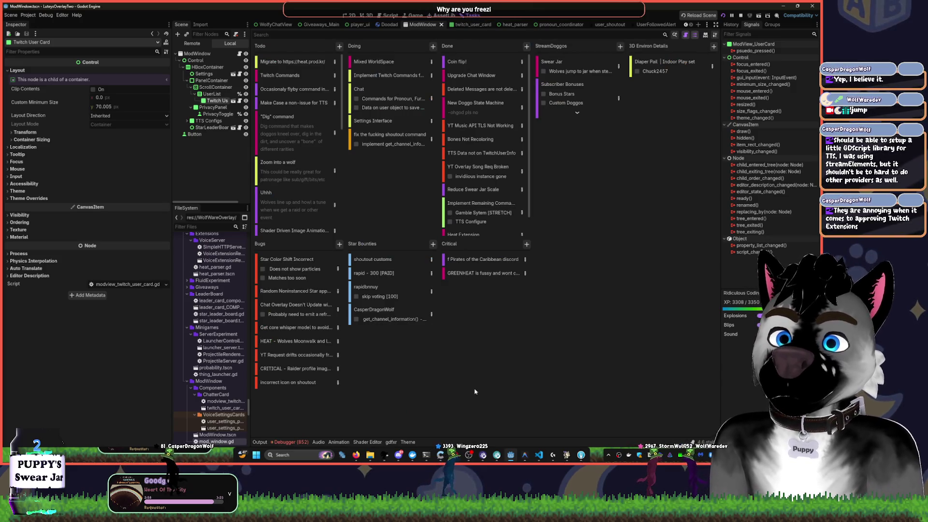
left_click(391, 312)
left_click(486, 414)
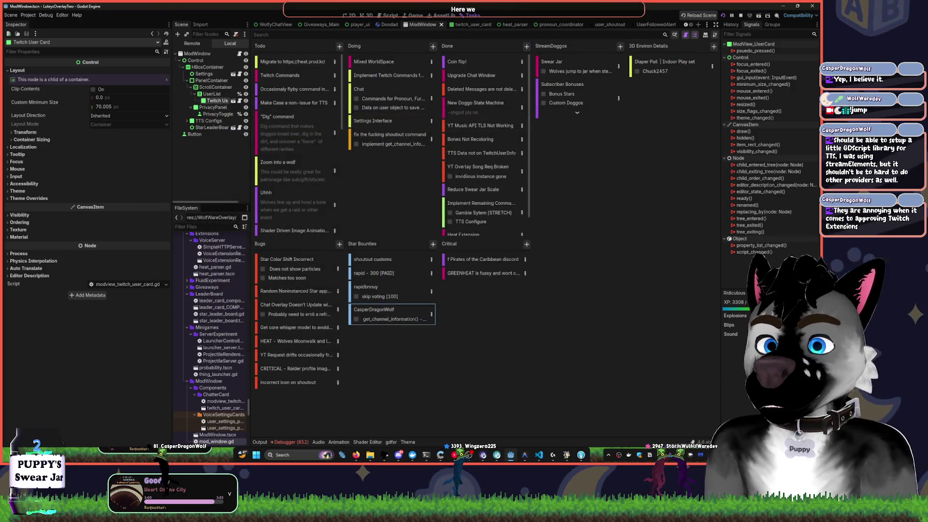
mouse_move(570, 458)
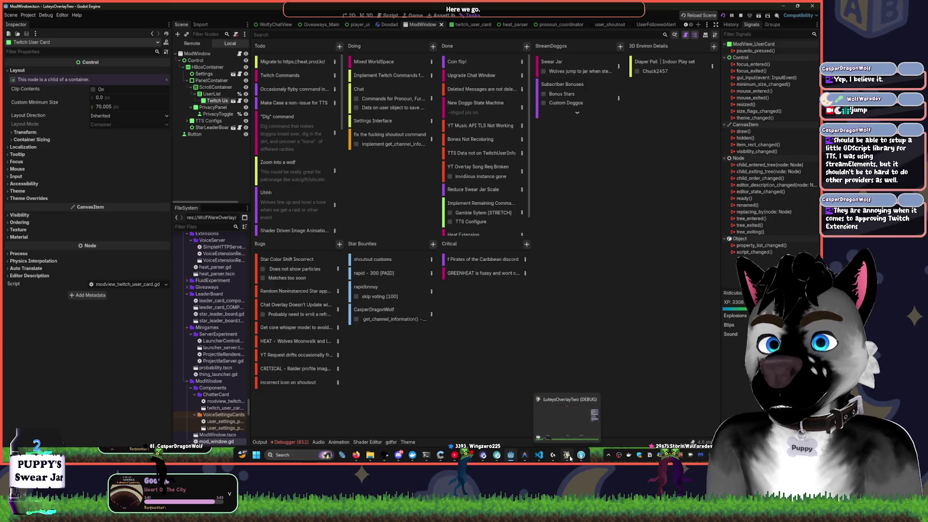
left_click(537, 456)
Step: Wrap lines, find the viewer's entry by name, and change 81.0 star points to 681.0
left_click(356, 122)
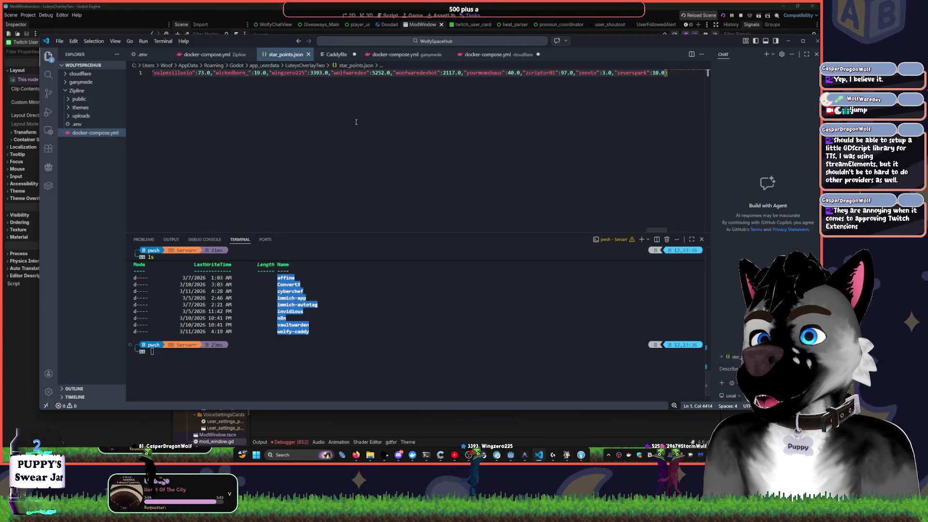
key("alt+z")
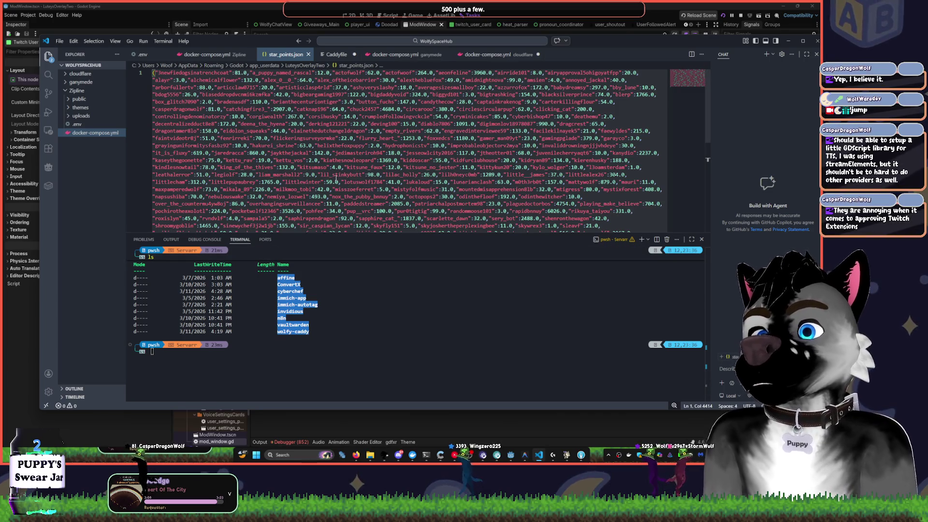
key("ctrl+f")
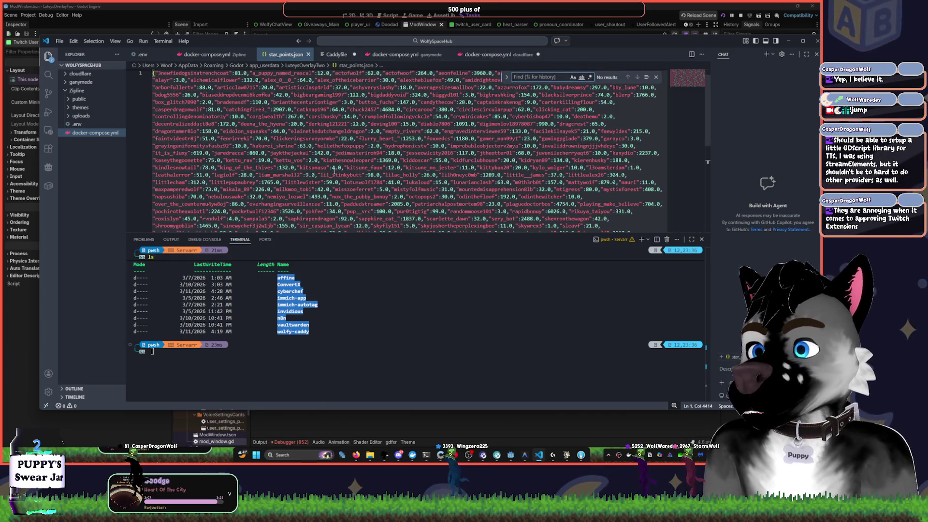
type("dragonw")
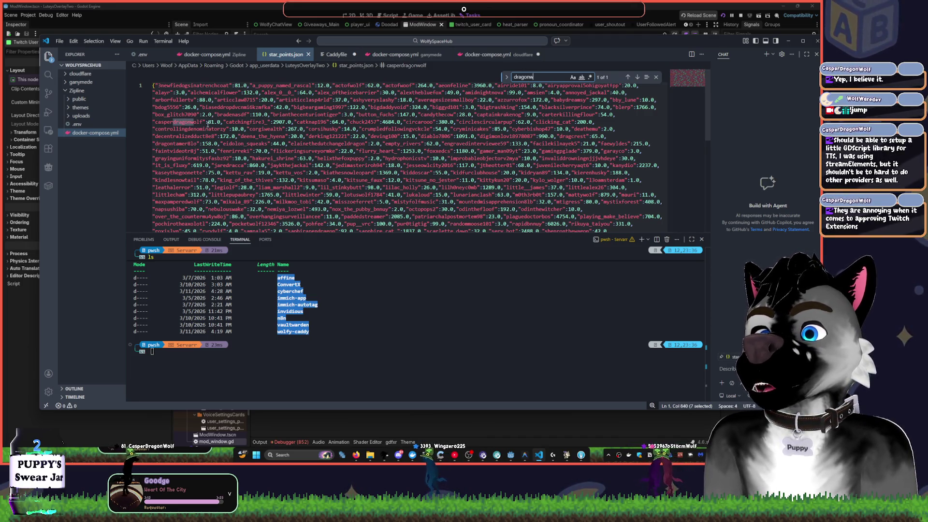
left_click(208, 123)
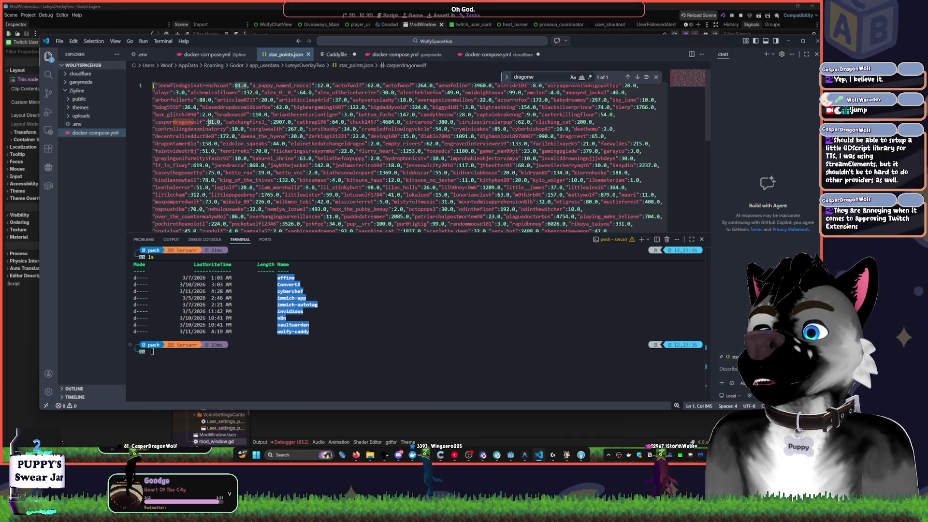
type("7")
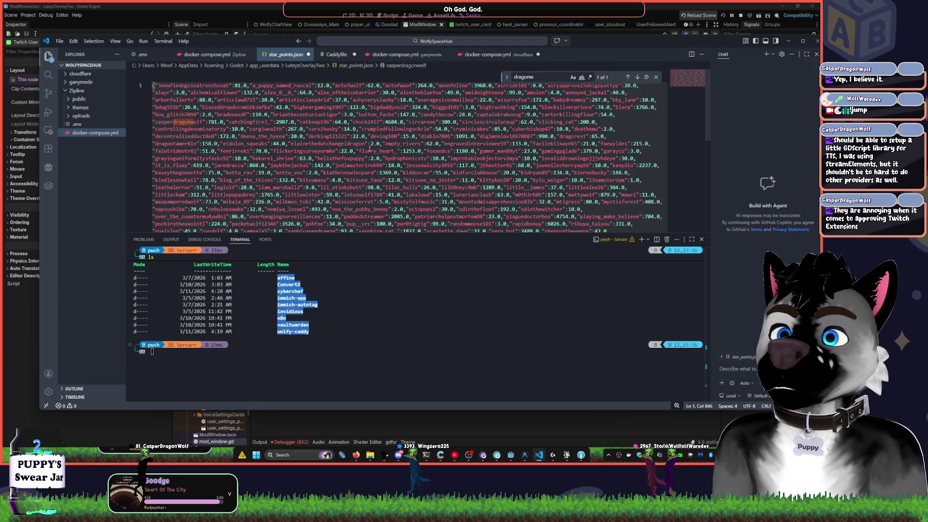
key("BackSpace")
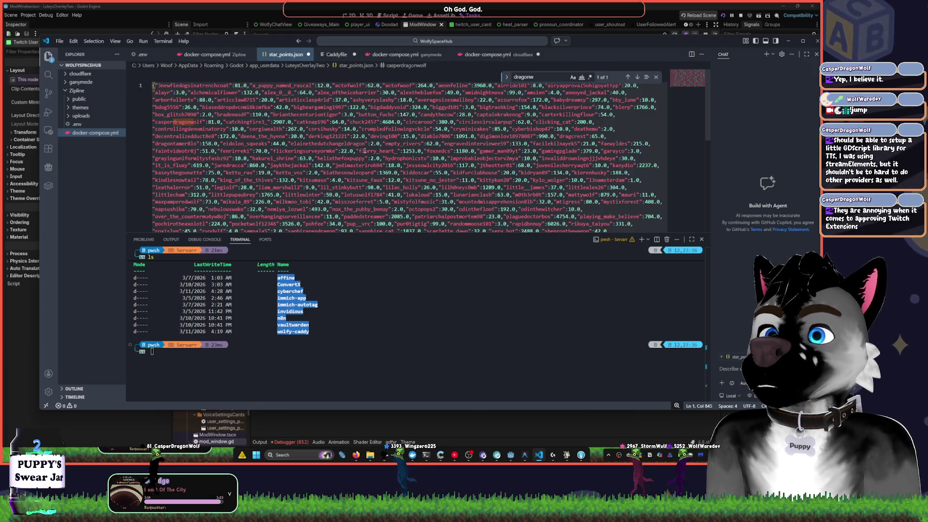
type("6")
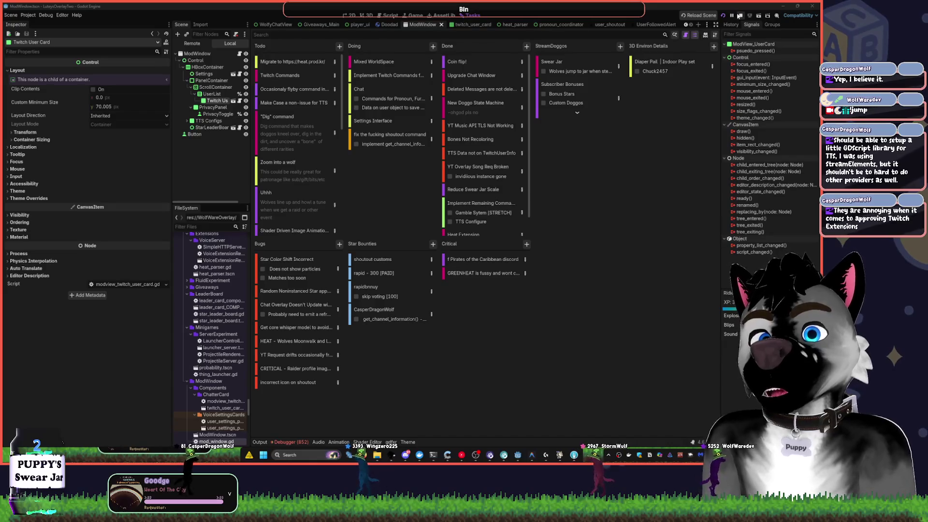
Step: Restart the overlay, enlarge the ModView window to review the star leaderboard, then close it
left_click(724, 16)
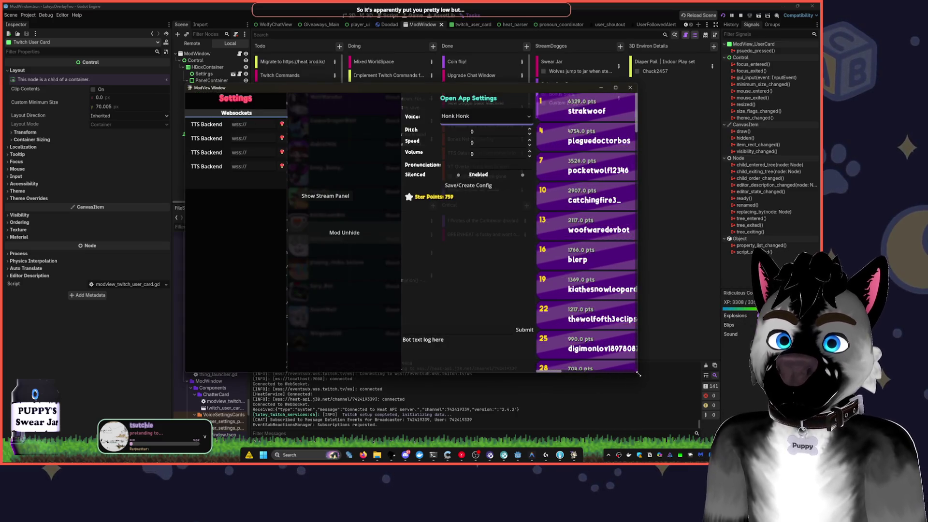
left_click_drag(552, 372, 564, 372)
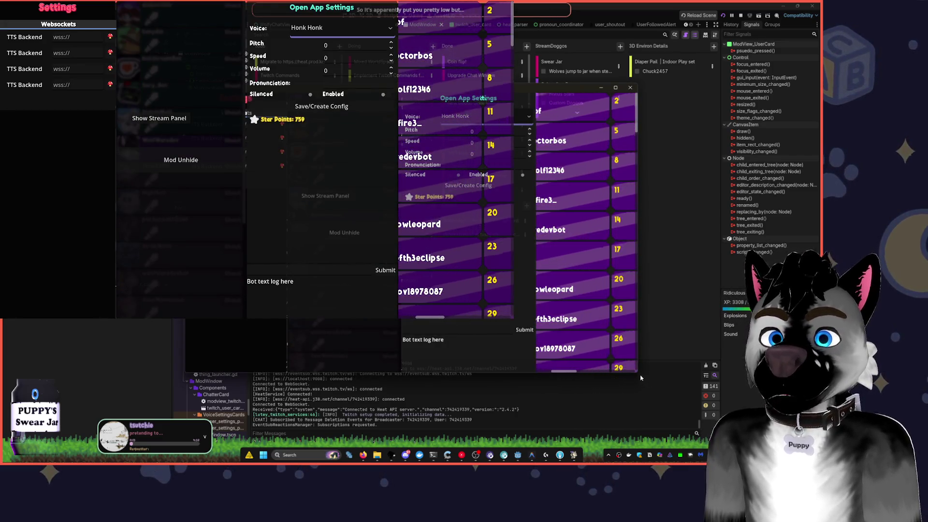
mouse_move(637, 373)
left_mouse_down()
mouse_move(704, 414)
mouse_move(816, 423)
left_mouse_up()
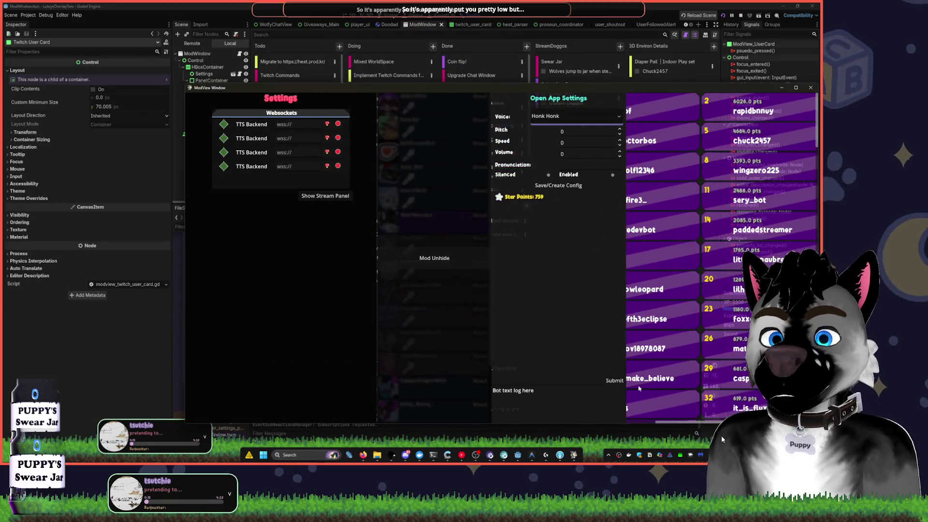
left_click_drag(669, 425, 720, 434)
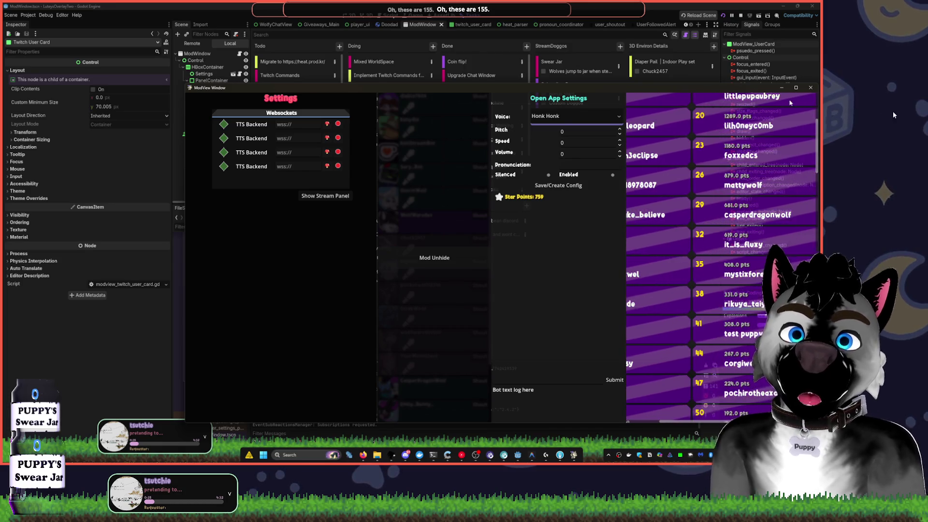
left_click(810, 88)
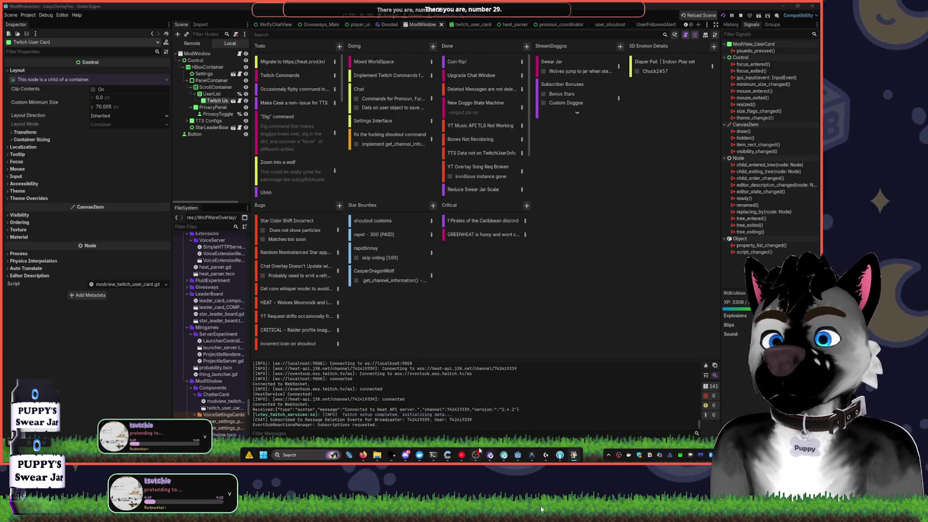
Step: Bring Godot to the front, close the overlay window and stop the game
mouse_move(450, 450)
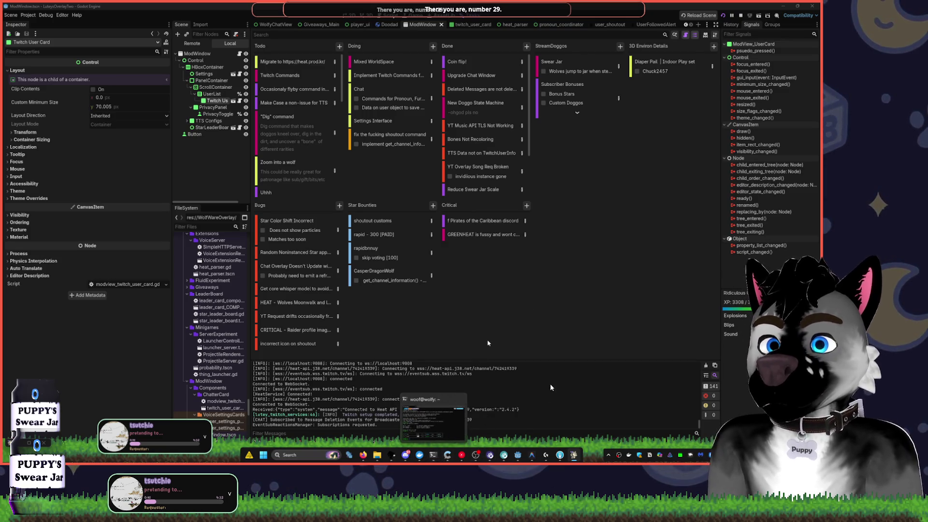
left_click(517, 455)
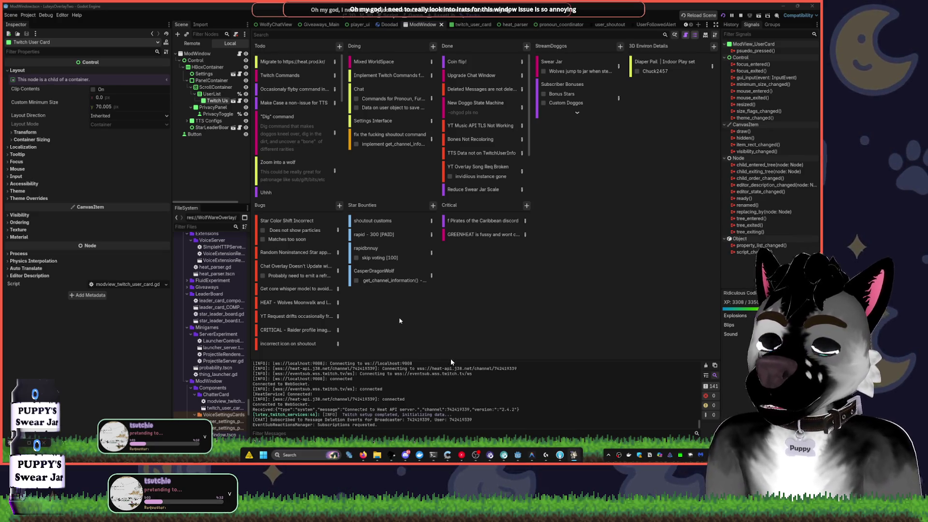
left_click(611, 418)
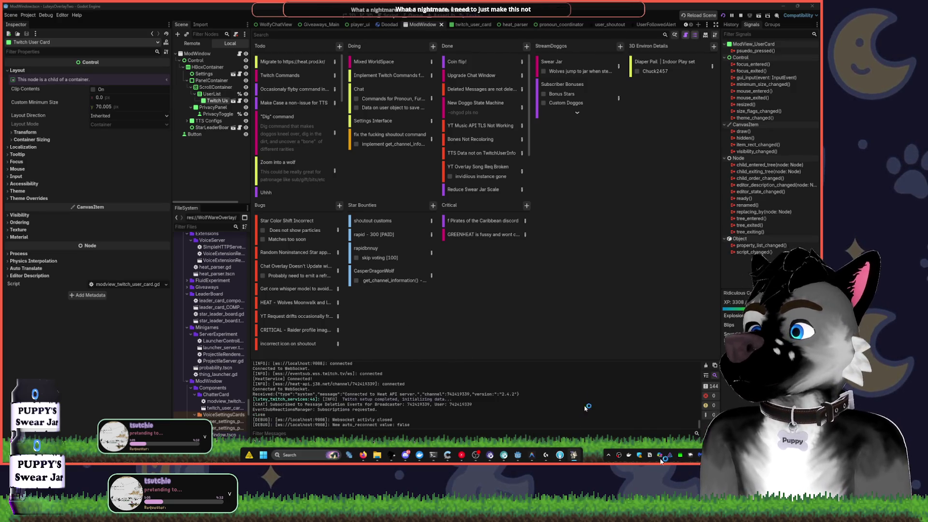
left_click(742, 15)
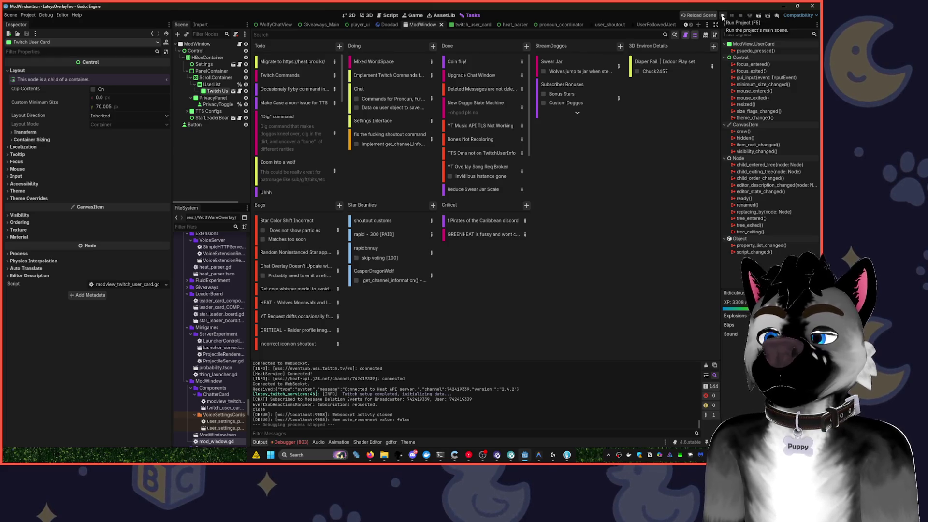
Step: Relaunch the project and restore the overlay with its ModView window
left_click(723, 16)
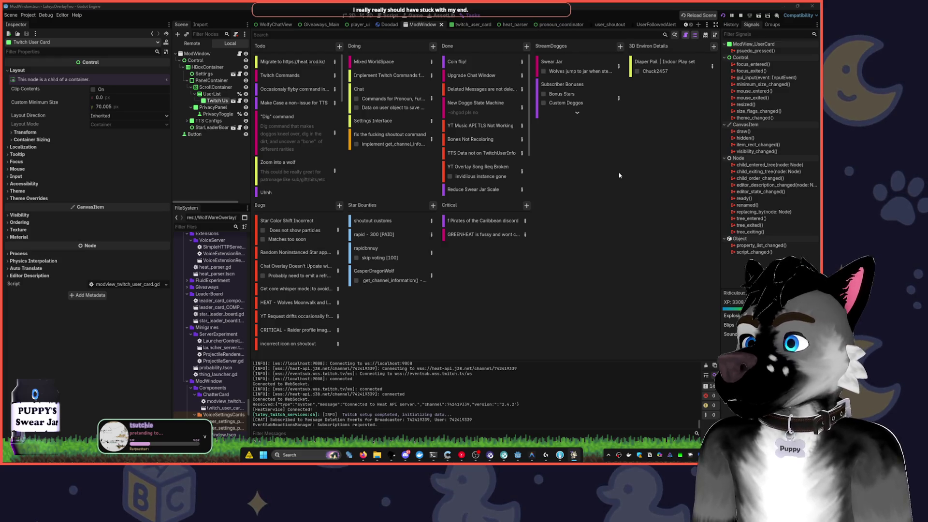
left_click(573, 459)
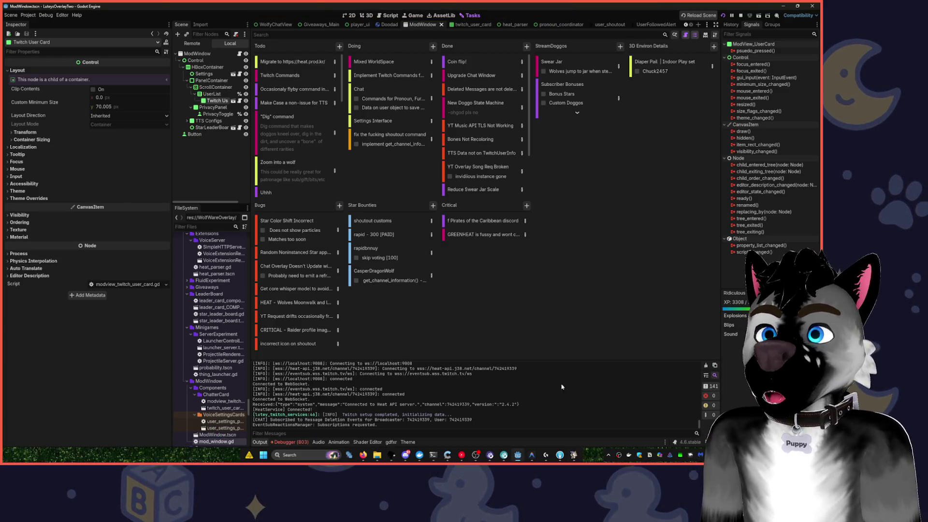
left_click(574, 459)
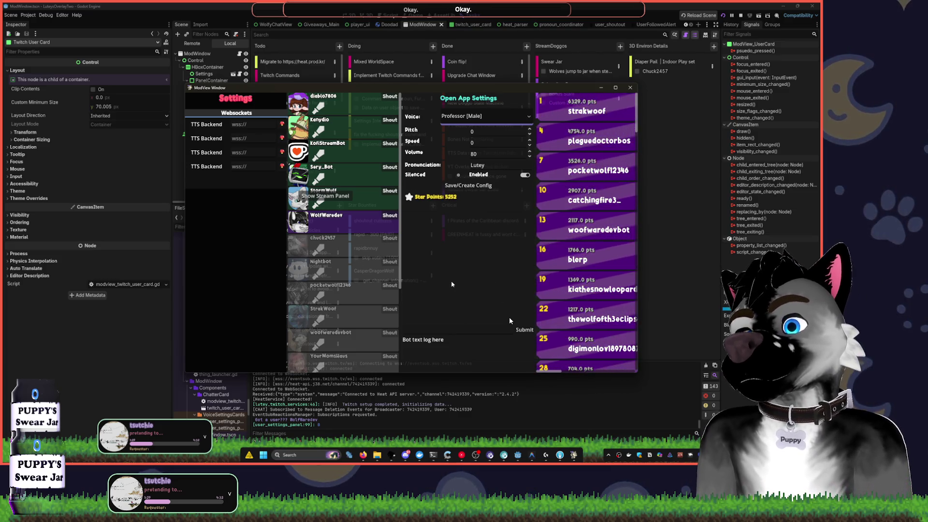
Step: Close the ModView window and stop the overlay run with F8
left_click(464, 333)
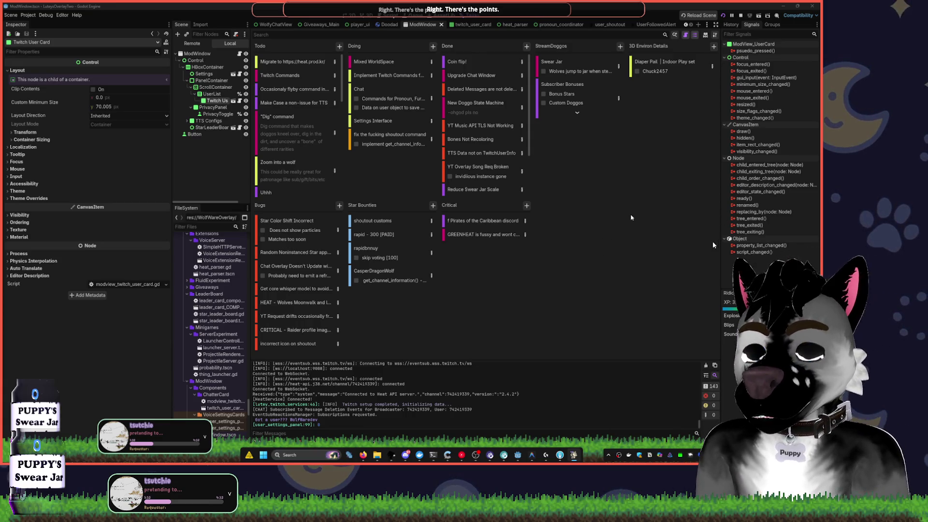
key("F8")
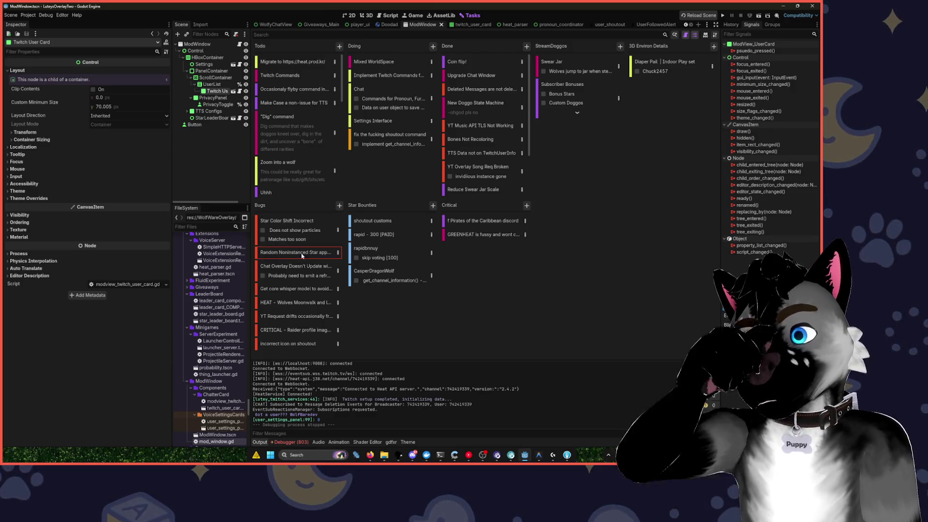
Step: Drag the 'Chat Overlay Doesn't Update' and 'HEAT - Wolves Moonwalk' cards from Bugs into Done
left_click(303, 279)
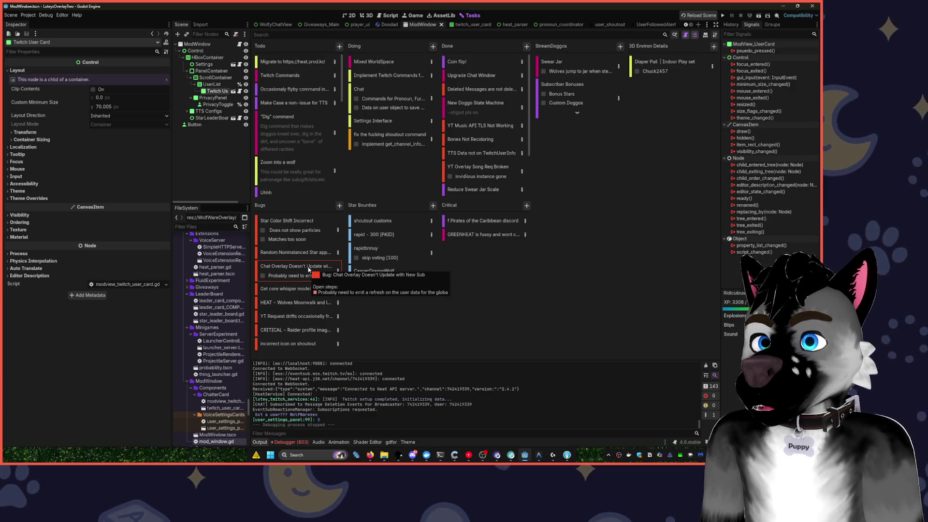
right_click(304, 267)
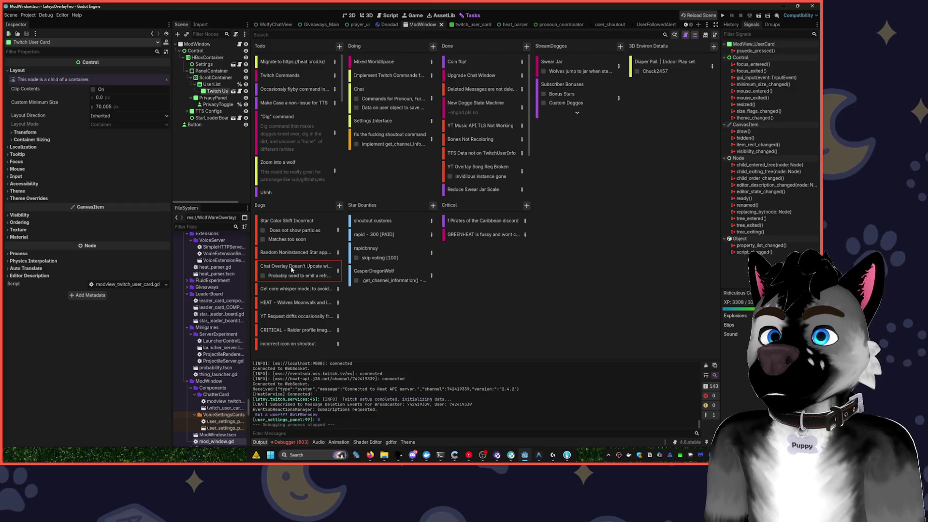
left_click_drag(292, 269, 473, 154)
left_click_drag(421, 202, 421, 202)
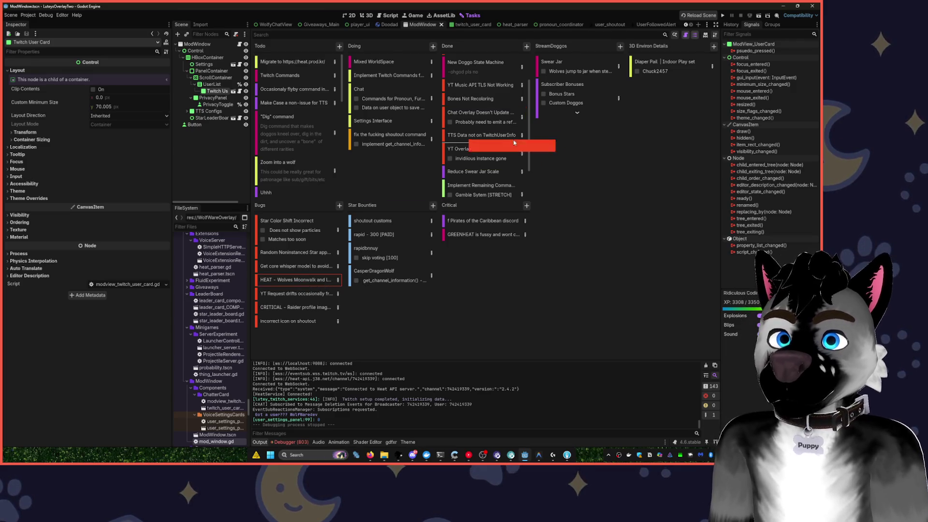
left_click_drag(513, 142, 488, 160)
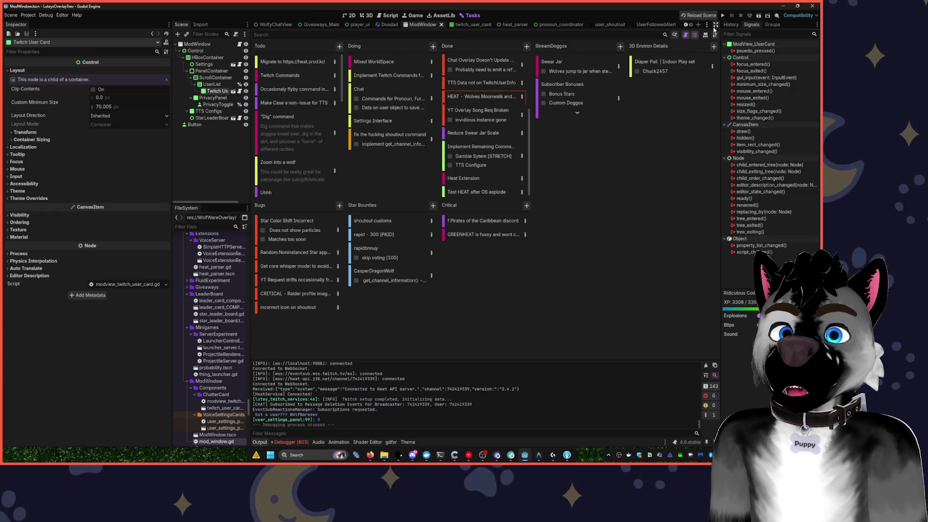
Step: Run the overlay project with the Run Project (F5) button
left_click(724, 16)
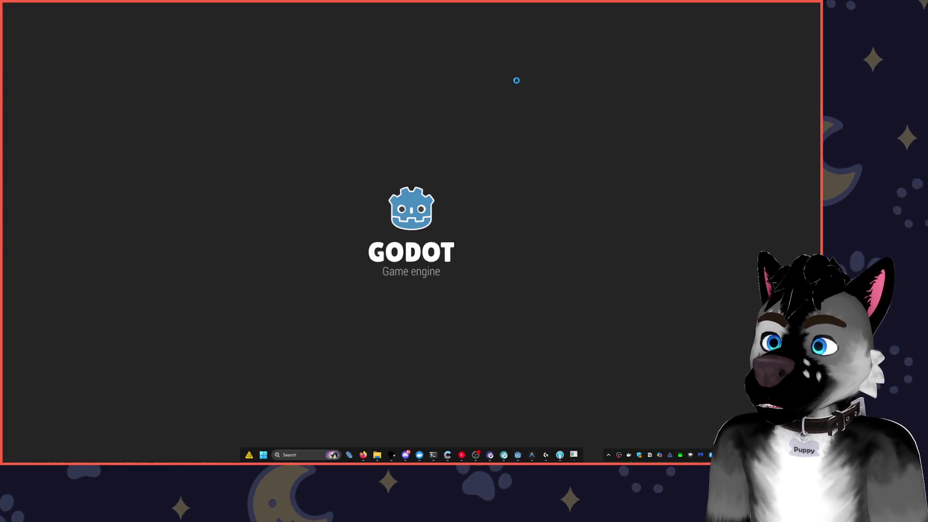